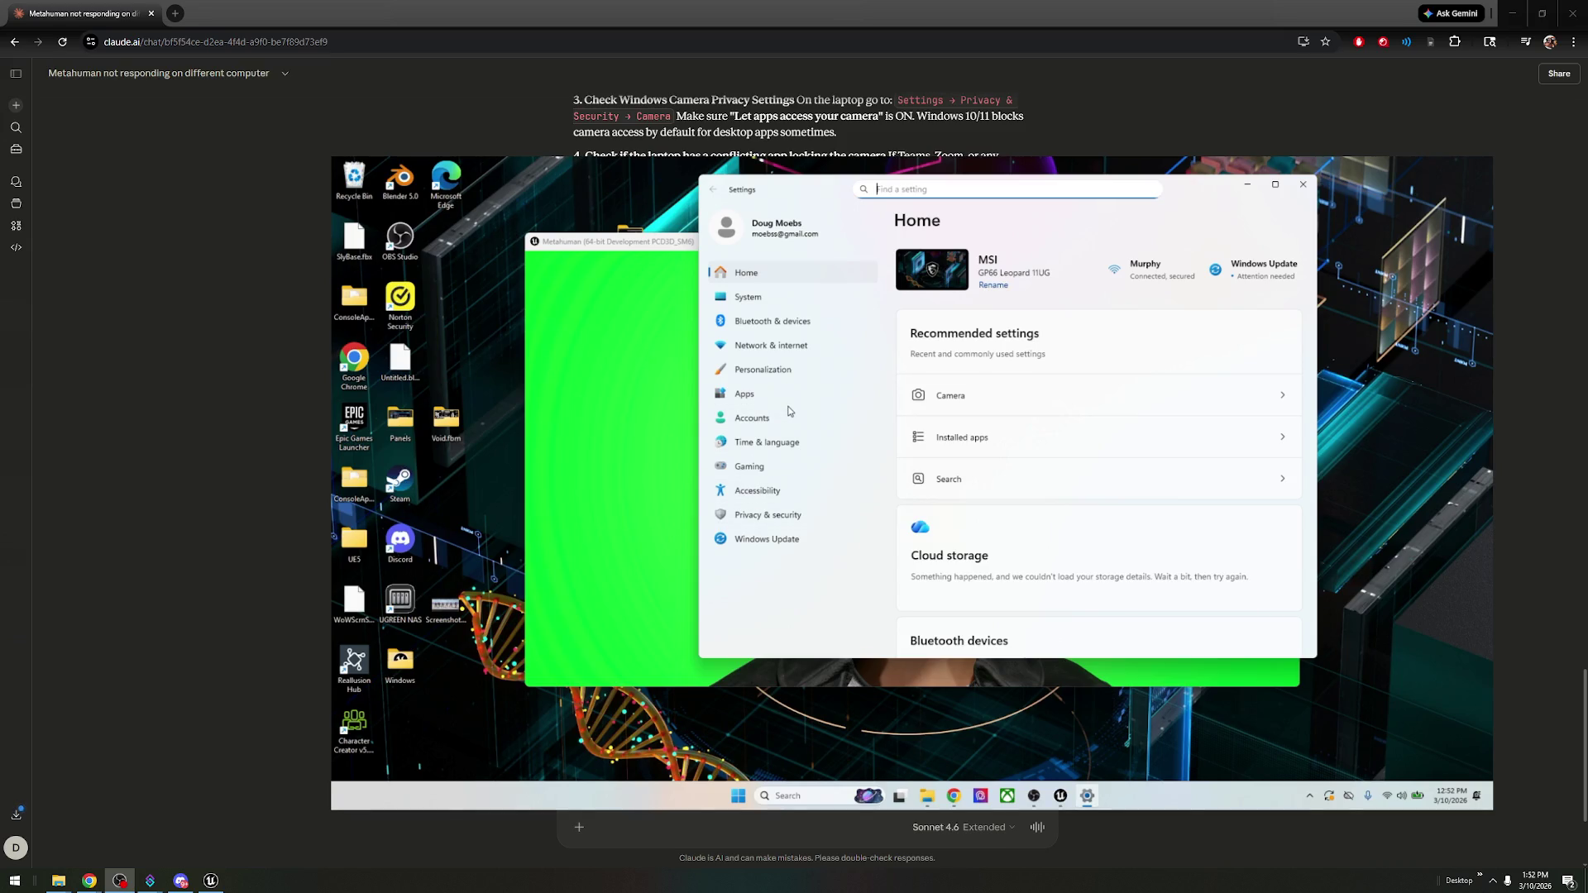
- Go to Privacy & security › Camera and confirm camera access and app camera access are on
left_click(767, 515)
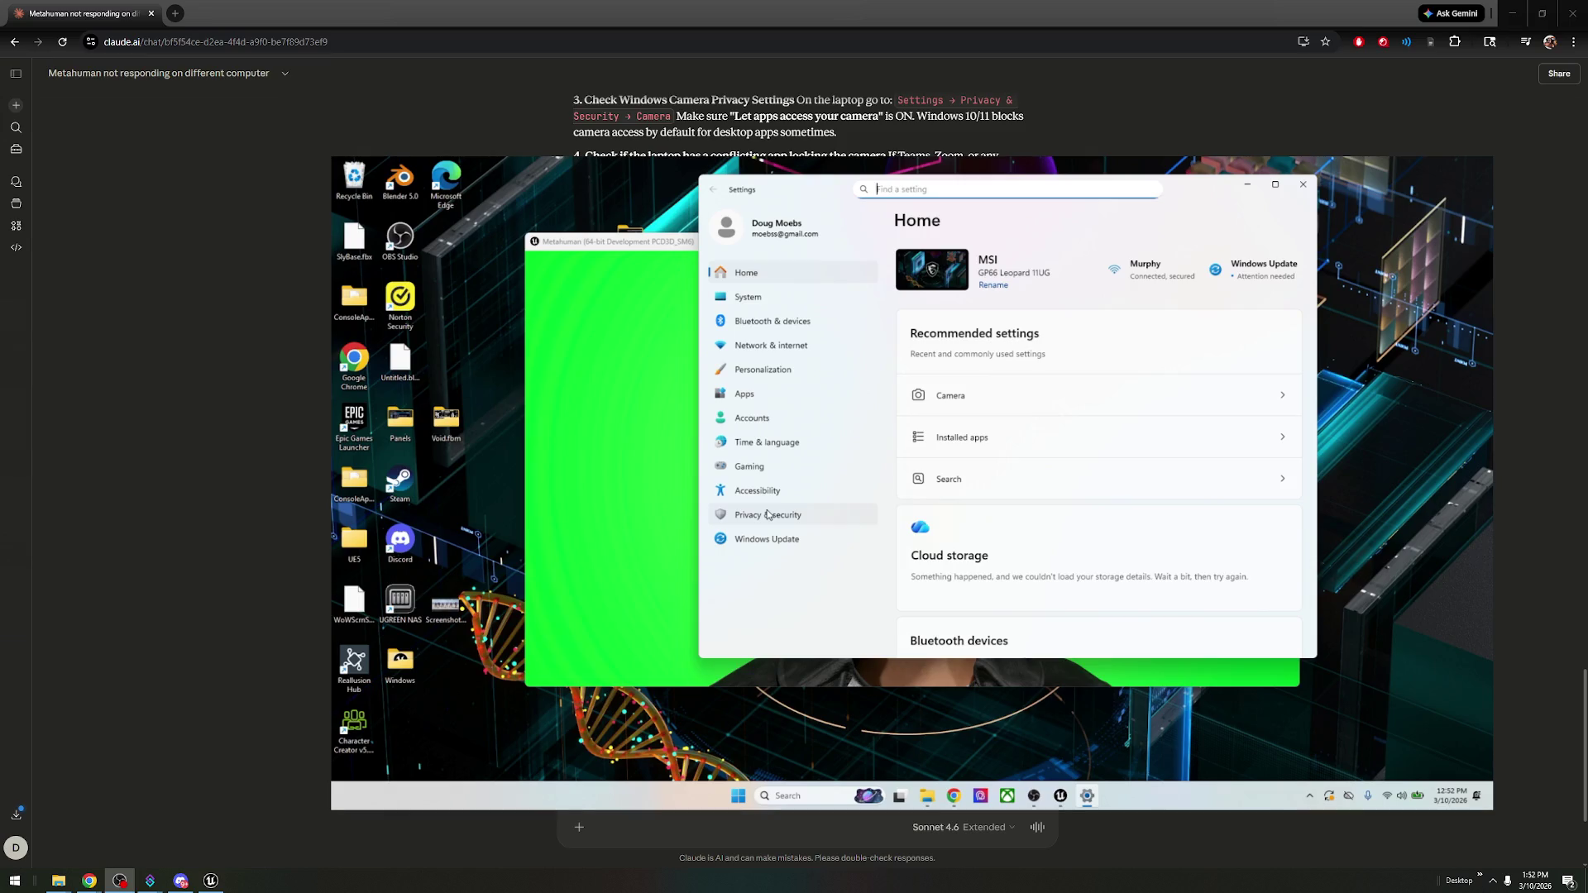
scroll(1194, 554, "down", 5)
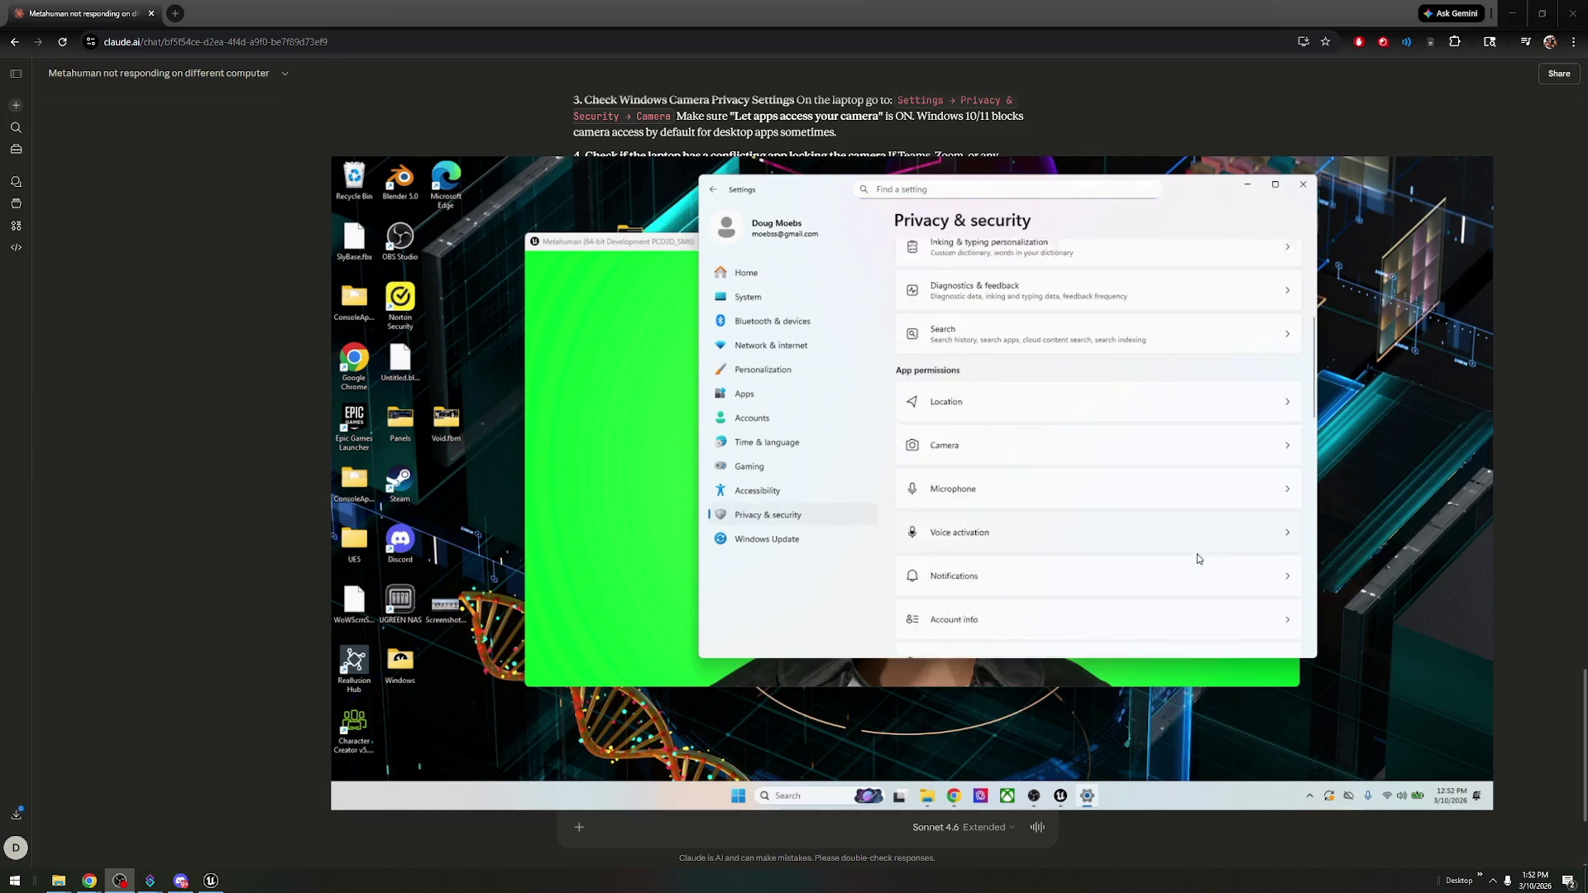
left_click(1005, 346)
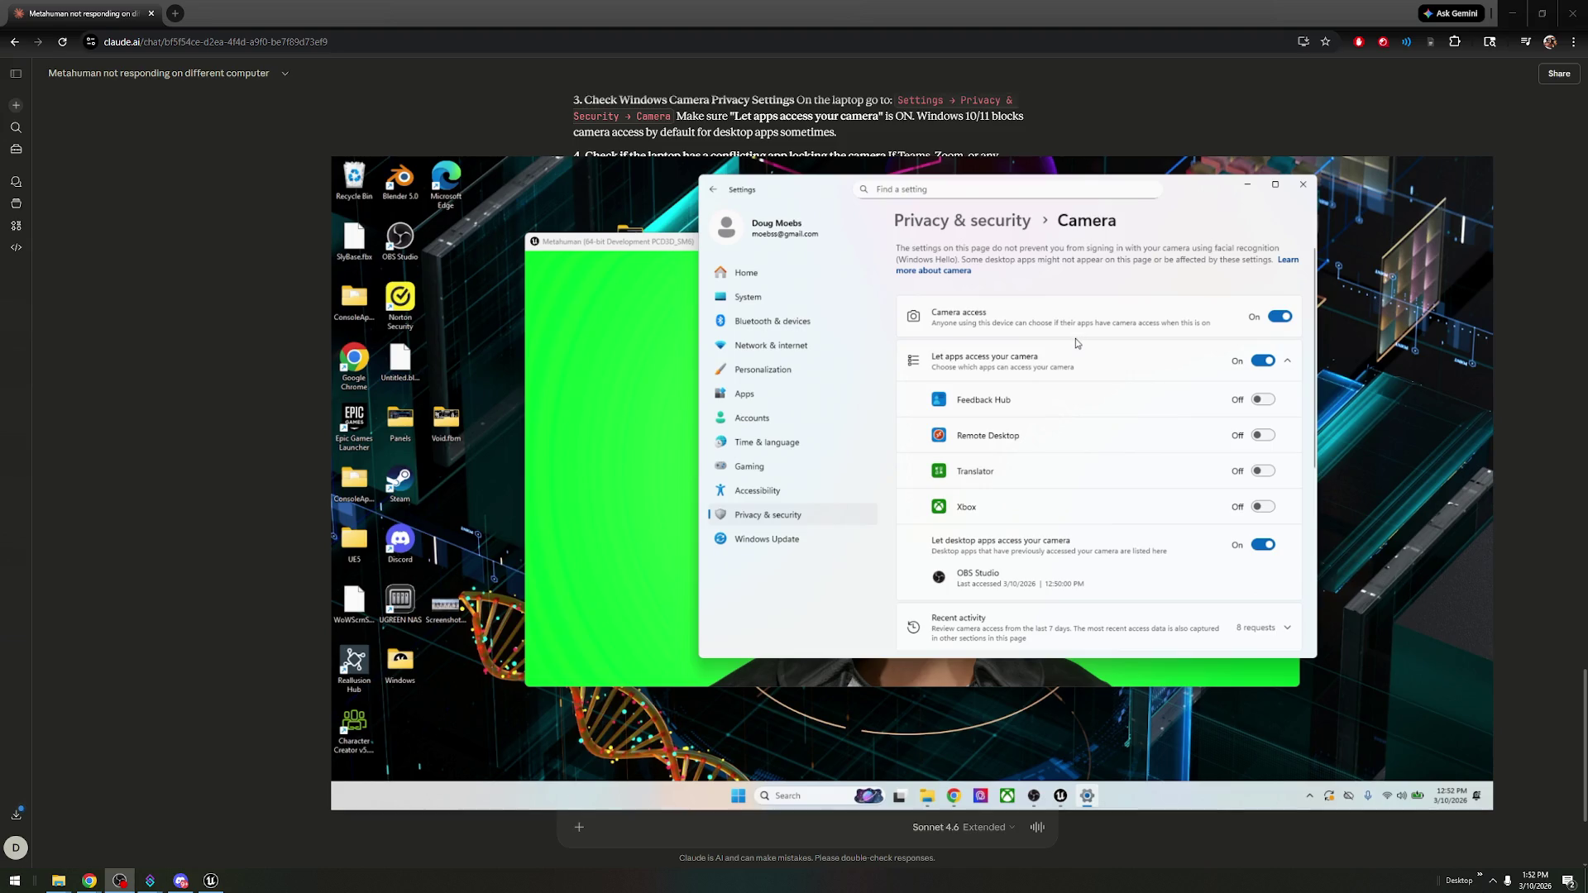
scroll(1023, 444, "down", 3)
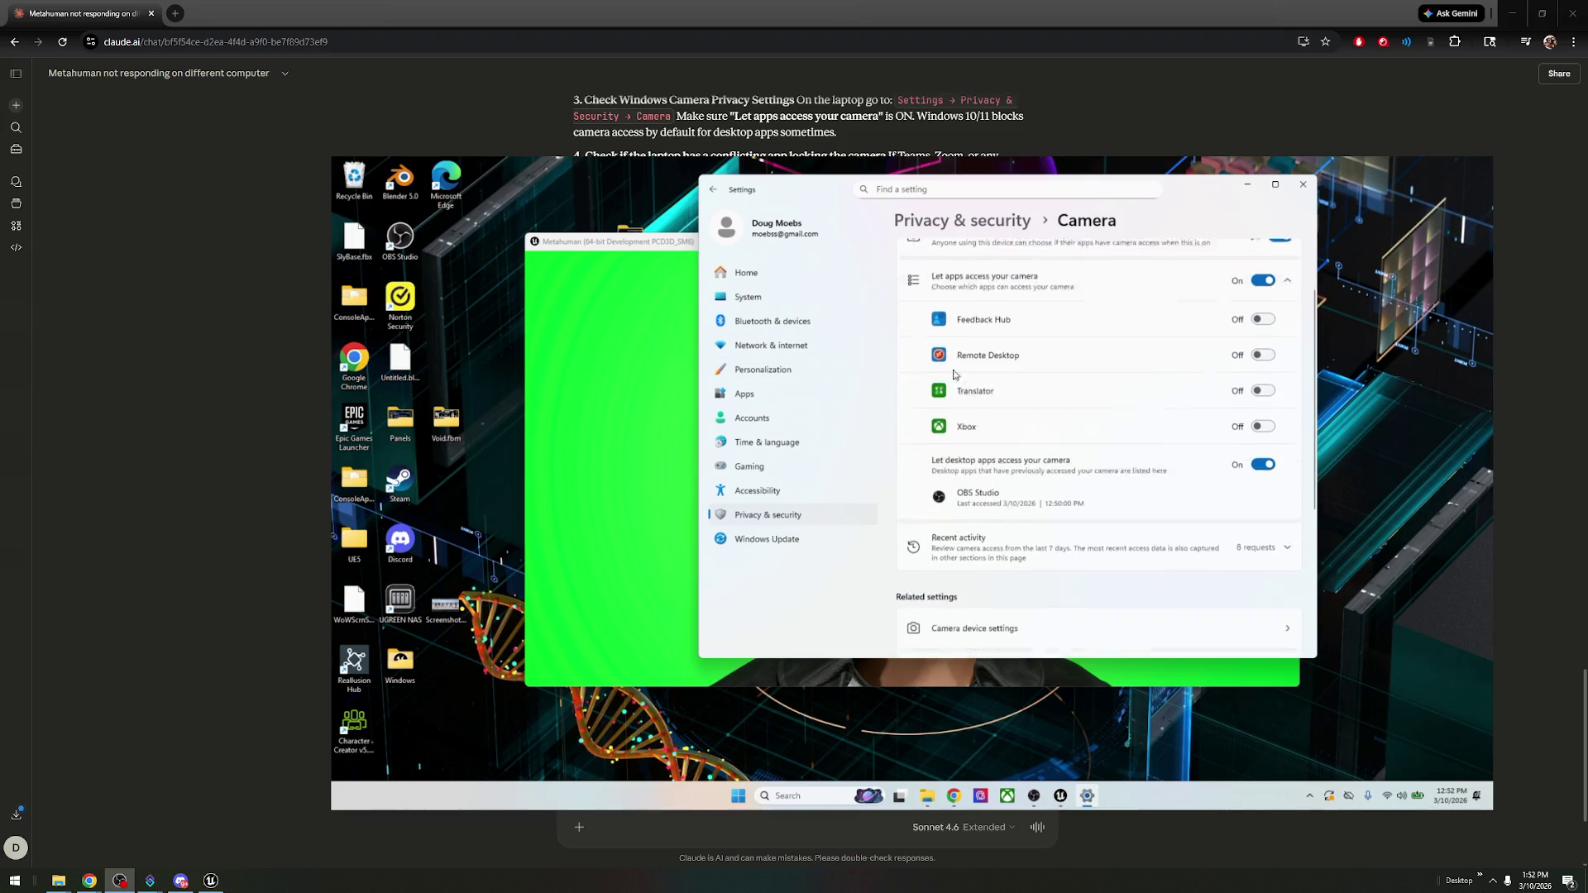
scroll(1023, 444, "down", 2)
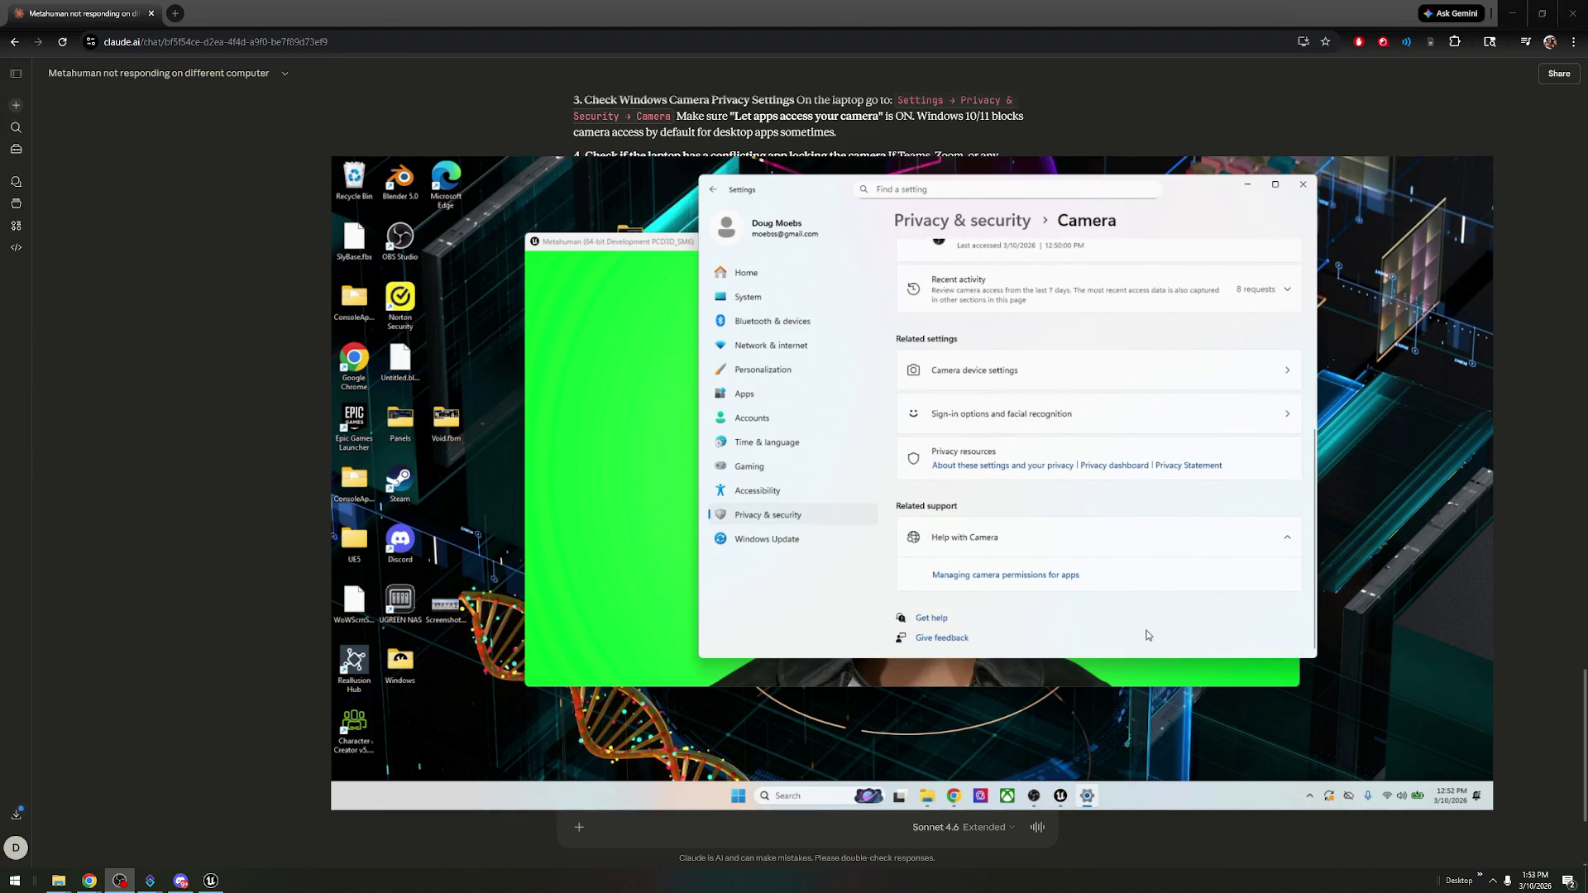
left_click(1071, 576)
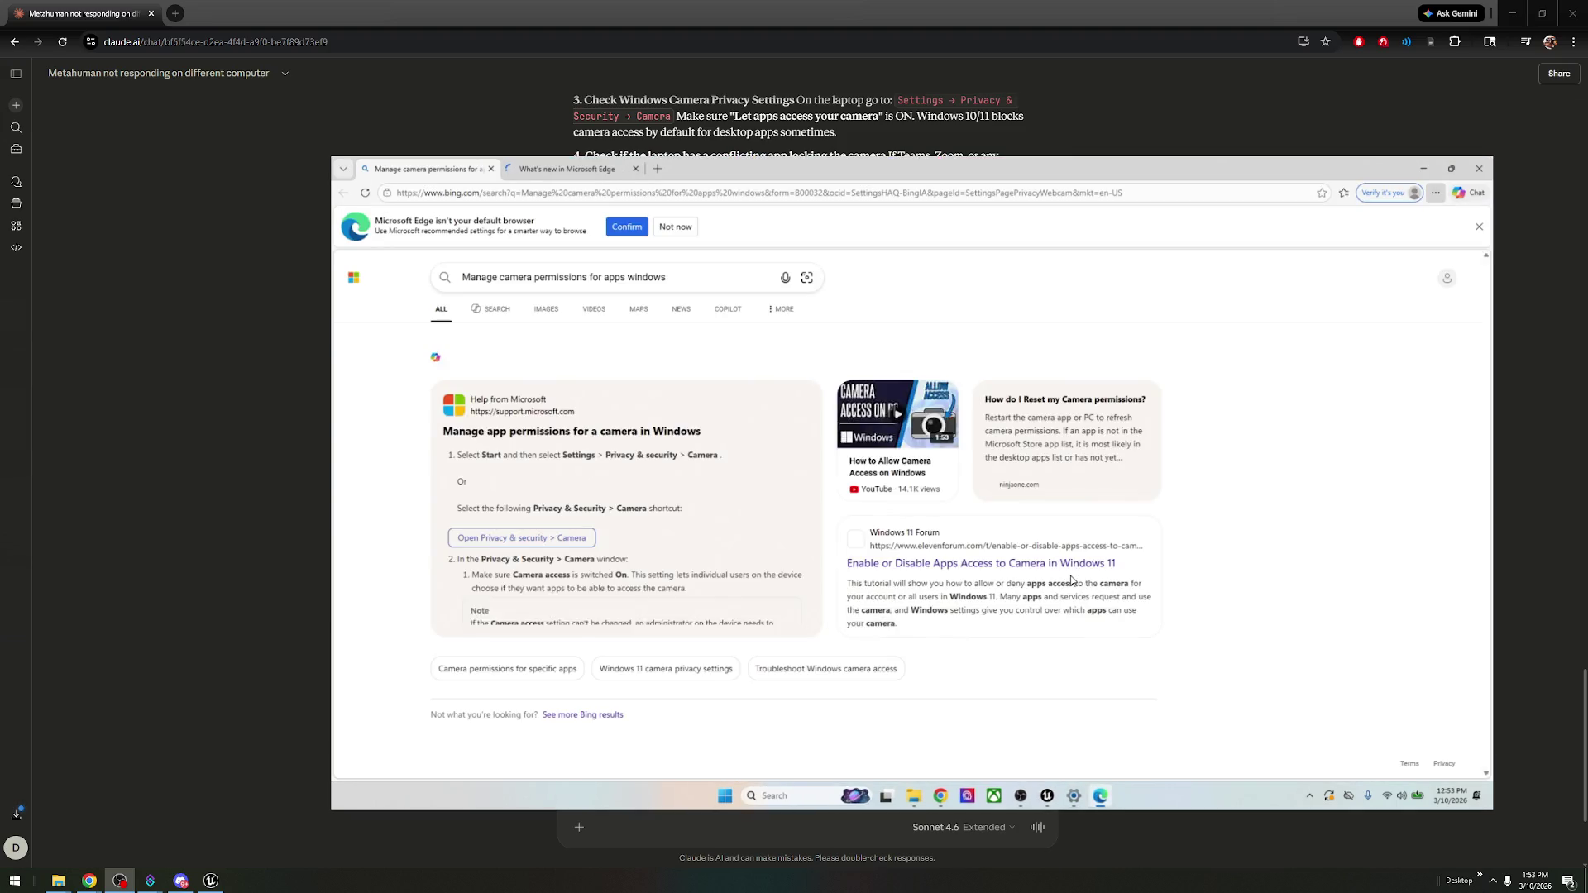
left_click(537, 168)
left_click(426, 169)
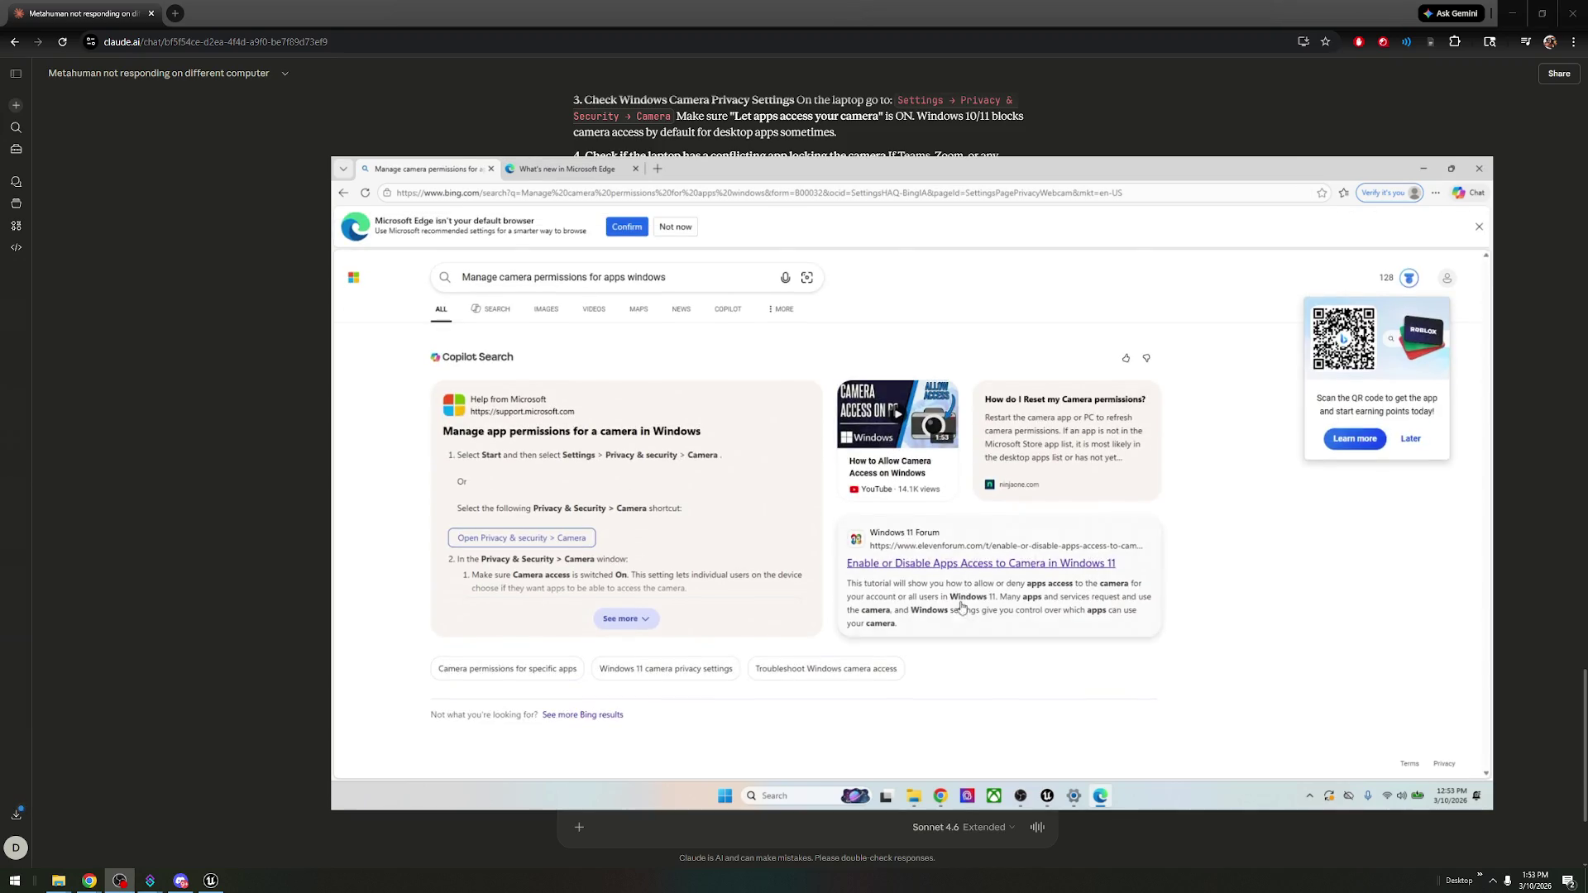
left_click(1479, 168)
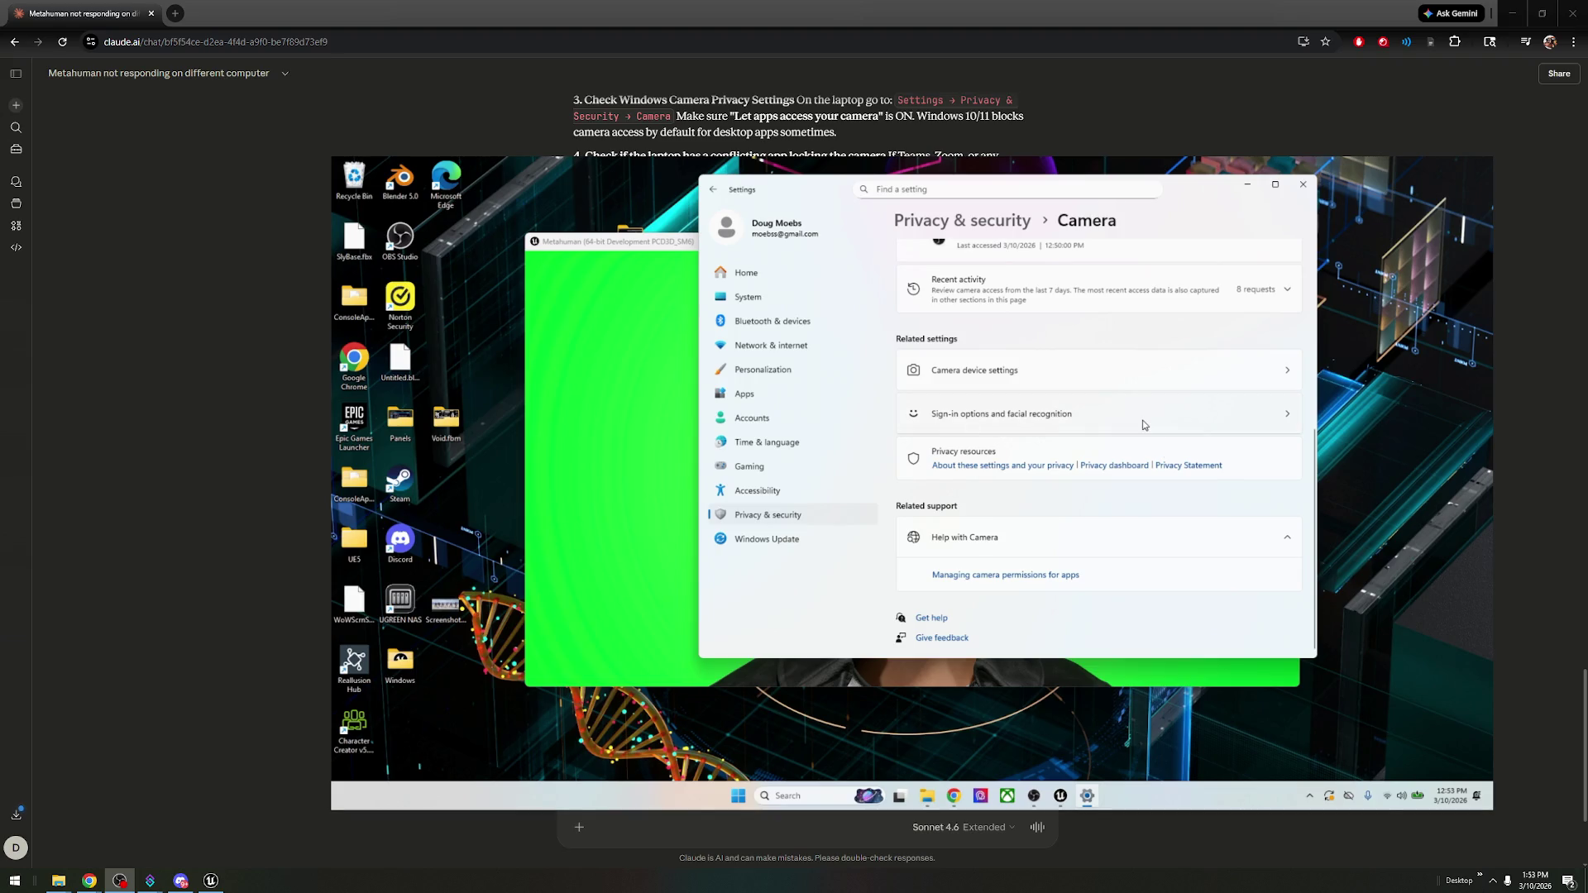
- Expand Recent activity to review which apps recently accessed the camera
scroll(1119, 504, "up", 3)
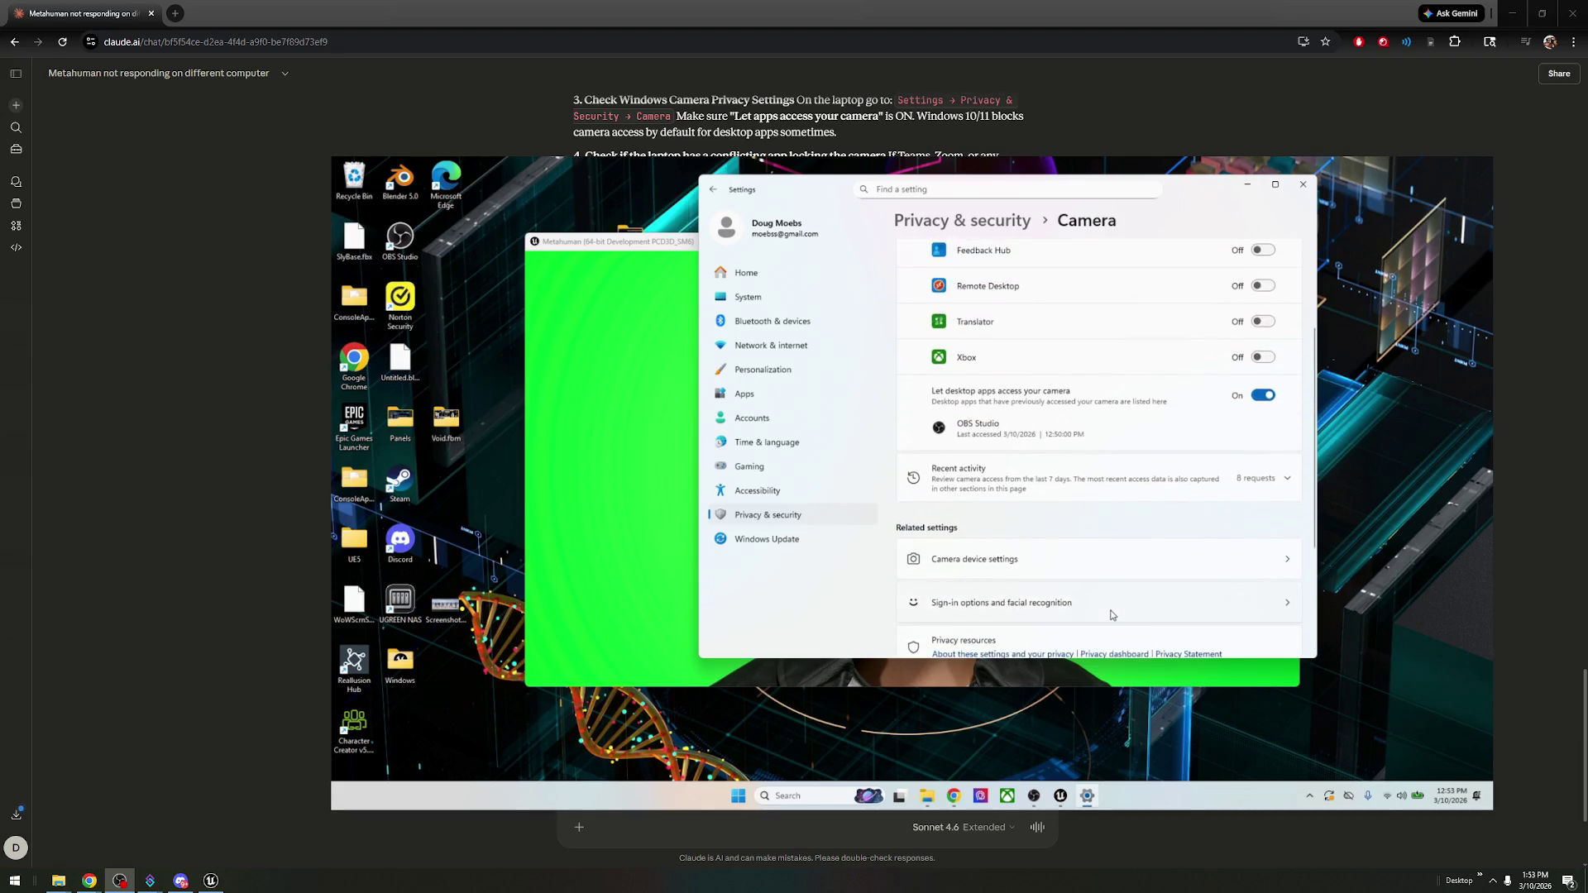
scroll(1112, 615, "up", 2)
left_click(1112, 612)
scroll(1113, 603, "down", 5)
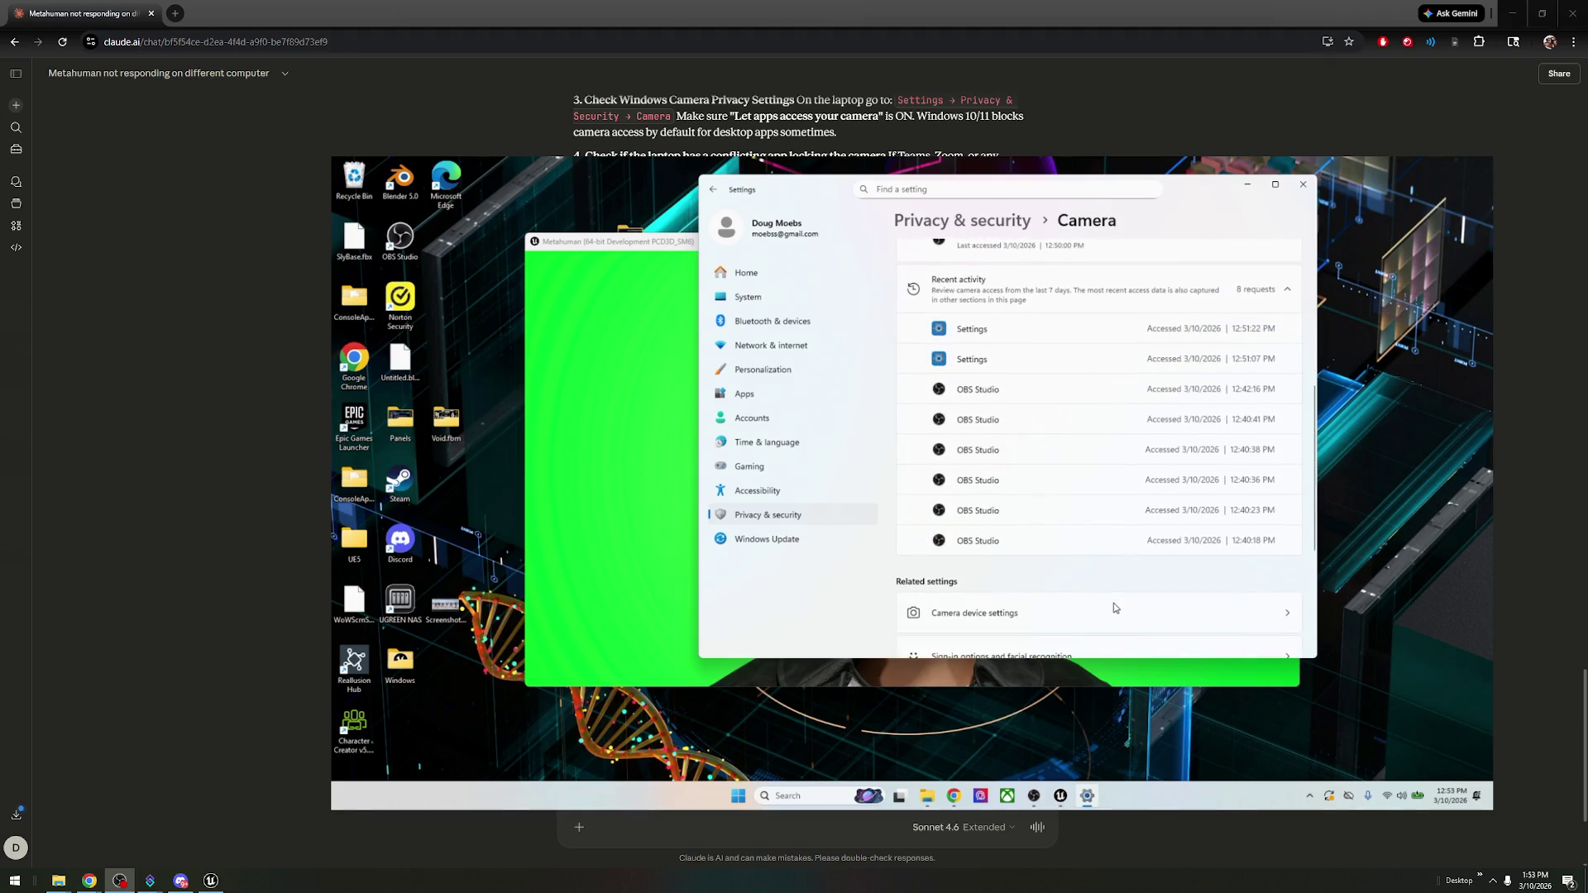
scroll(1137, 587, "up", 3)
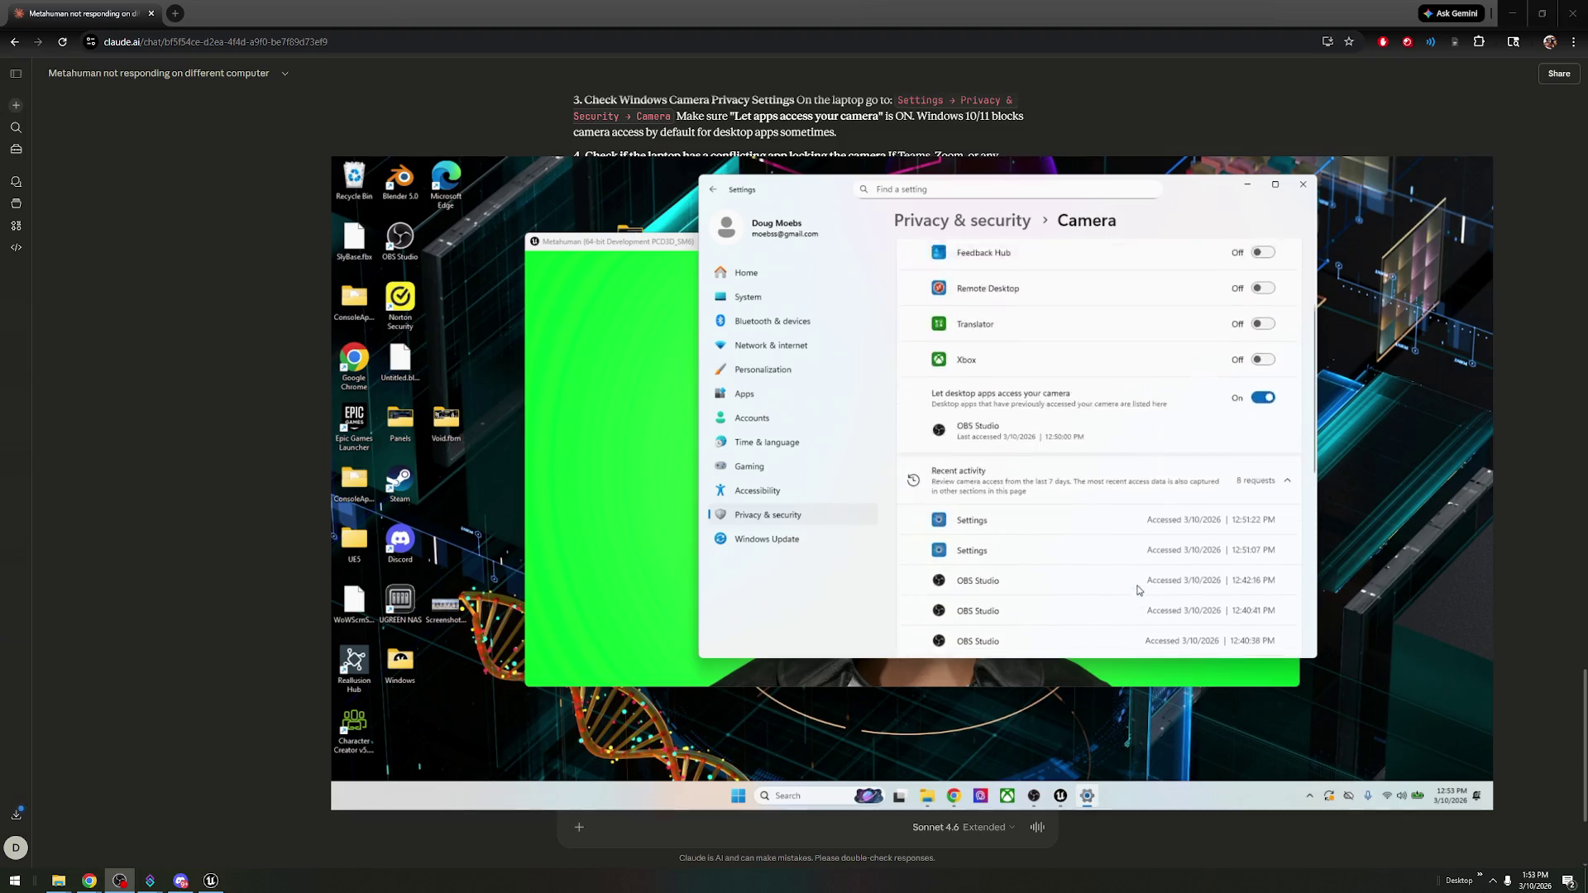
scroll(1138, 589, "up", 6)
scroll(1100, 379, "down", 10)
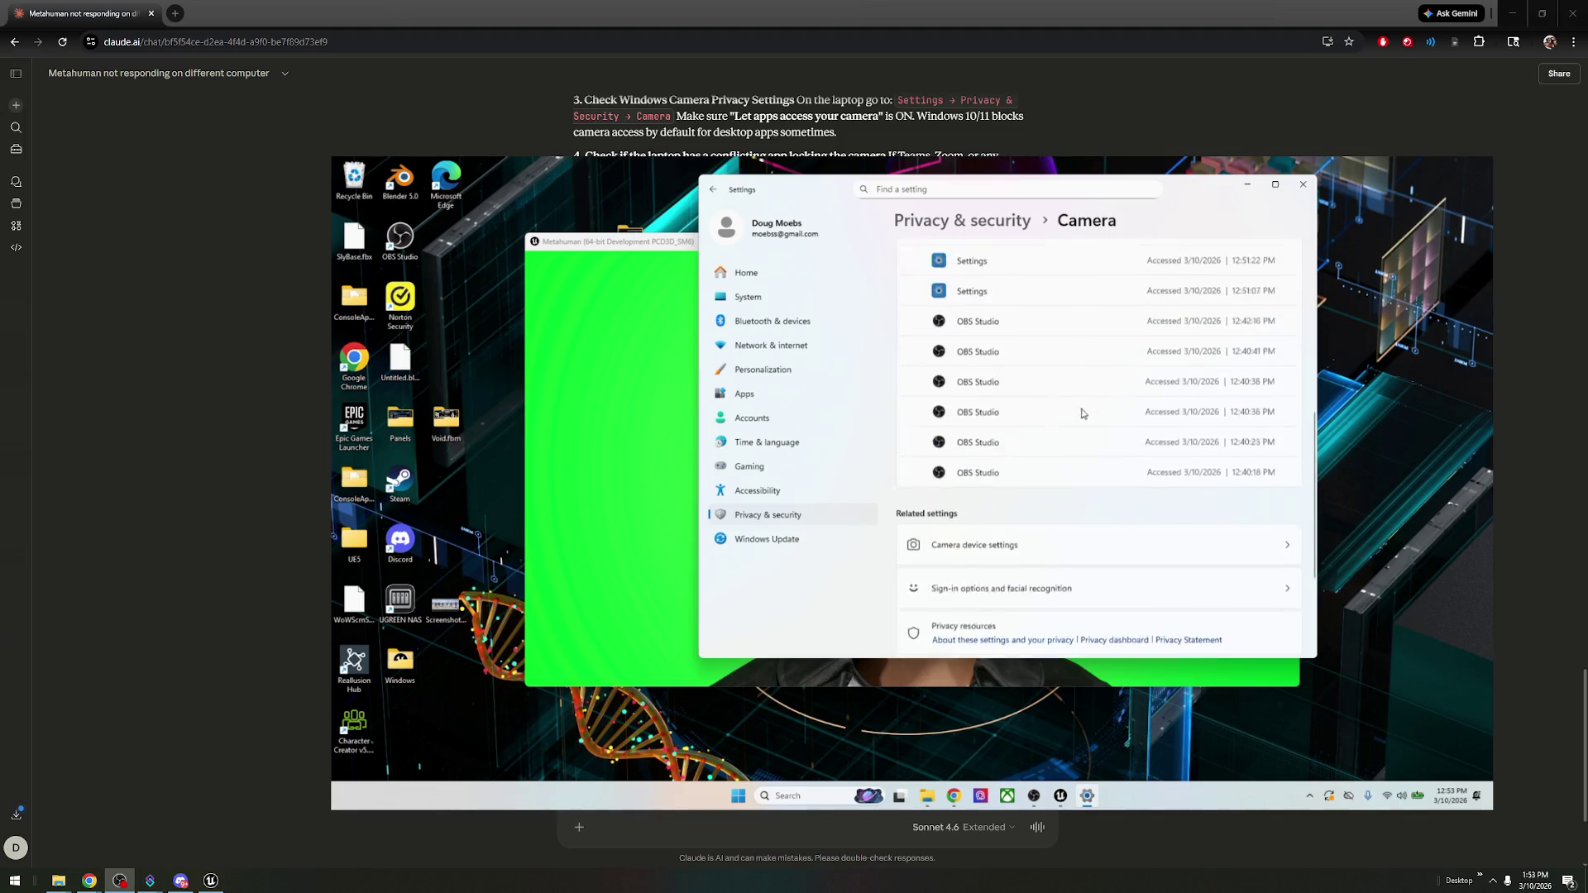
left_click(1085, 369)
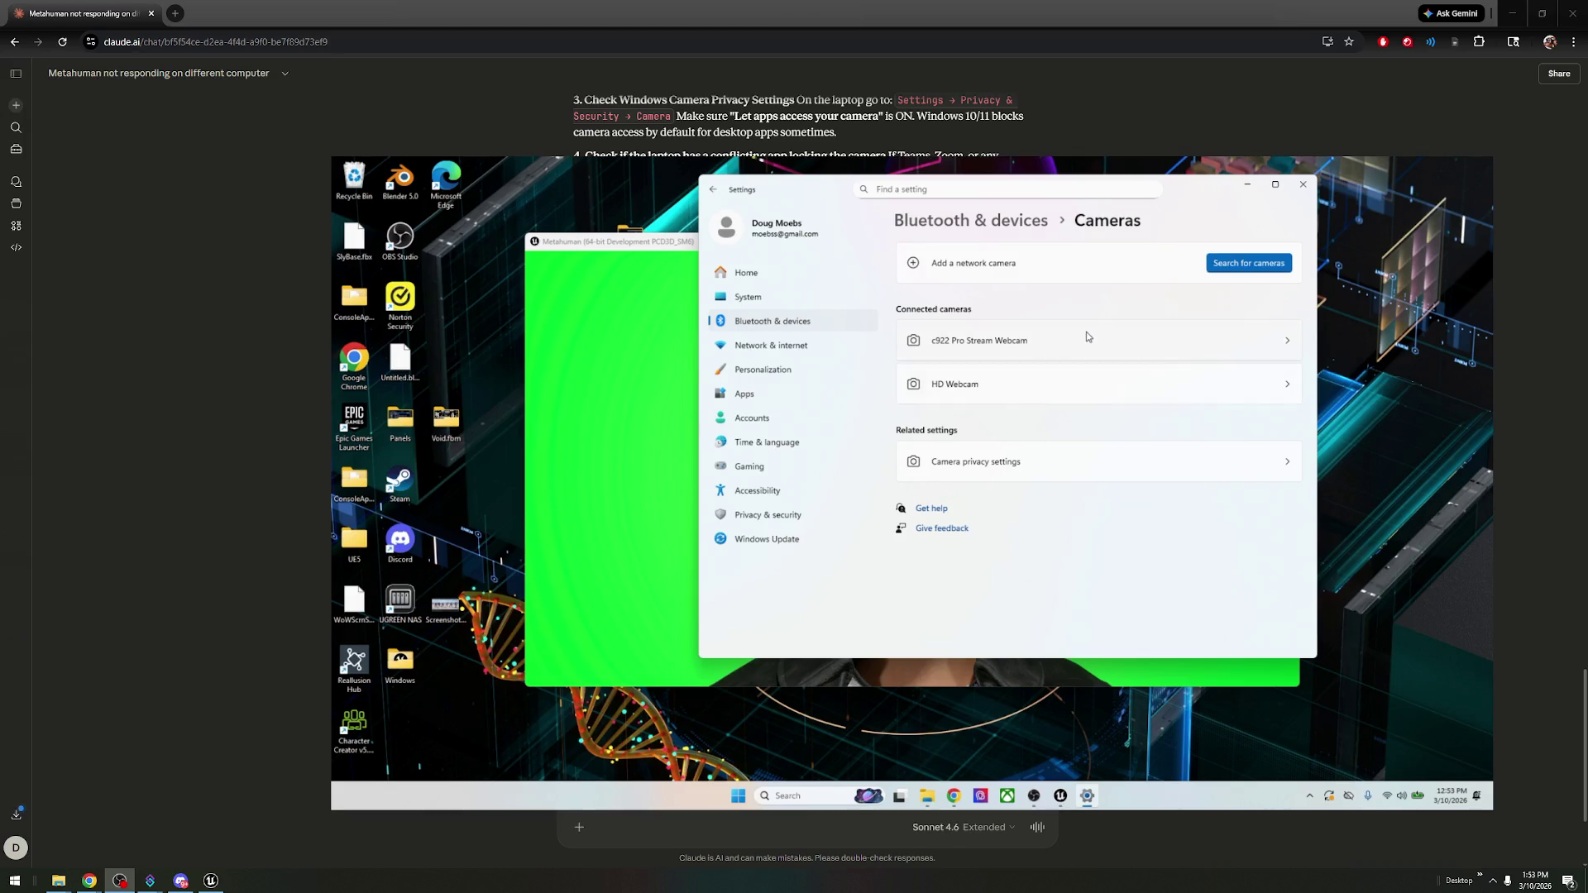
left_click(1086, 340)
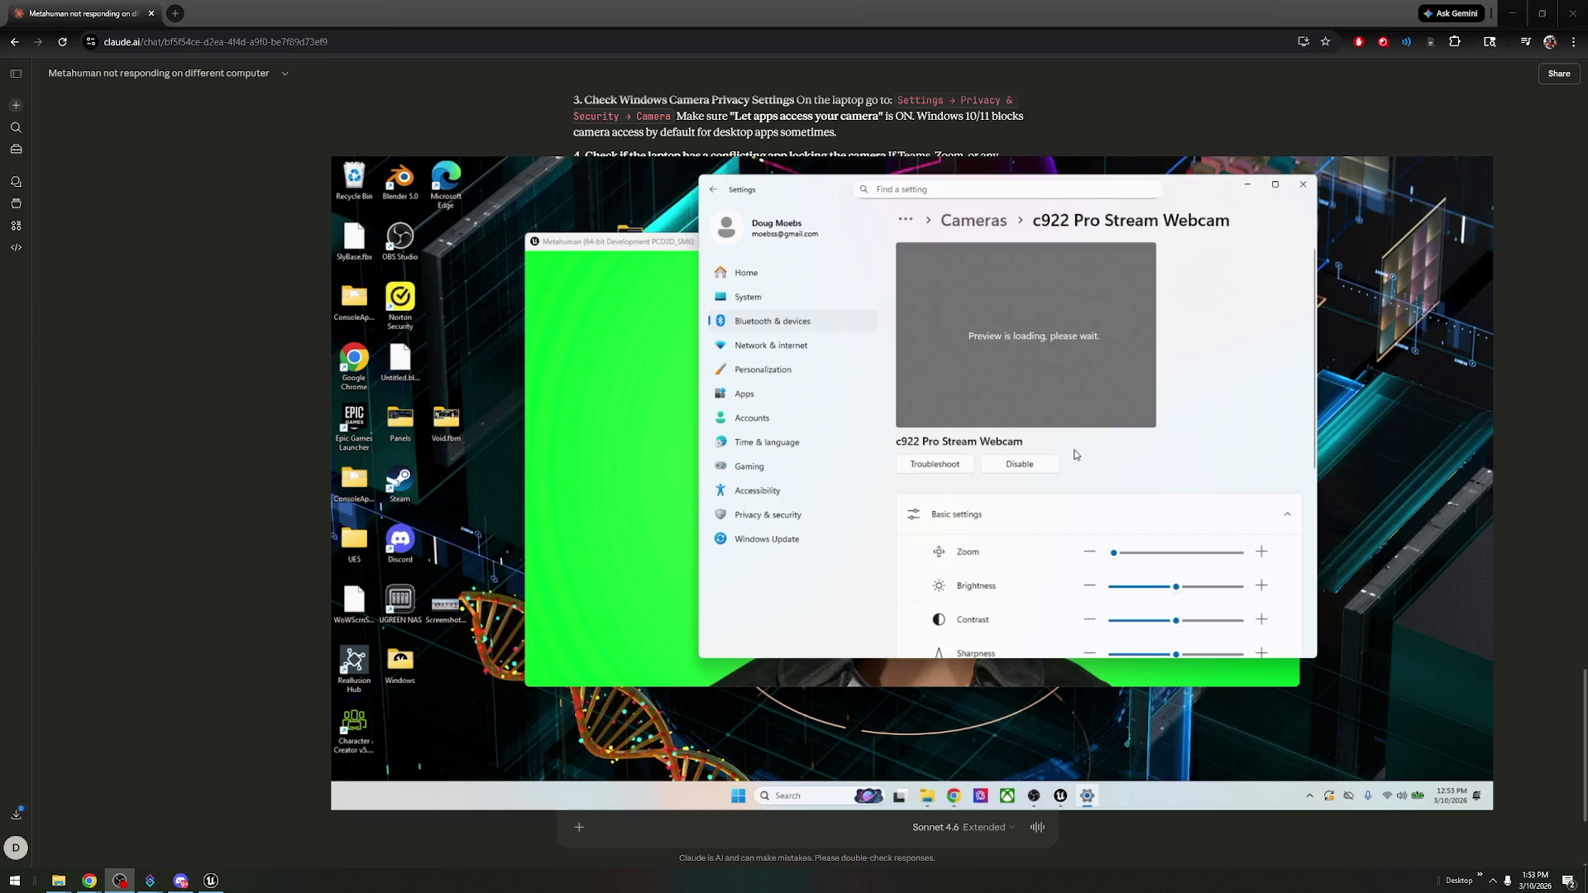
scroll(1072, 460, "down", 5)
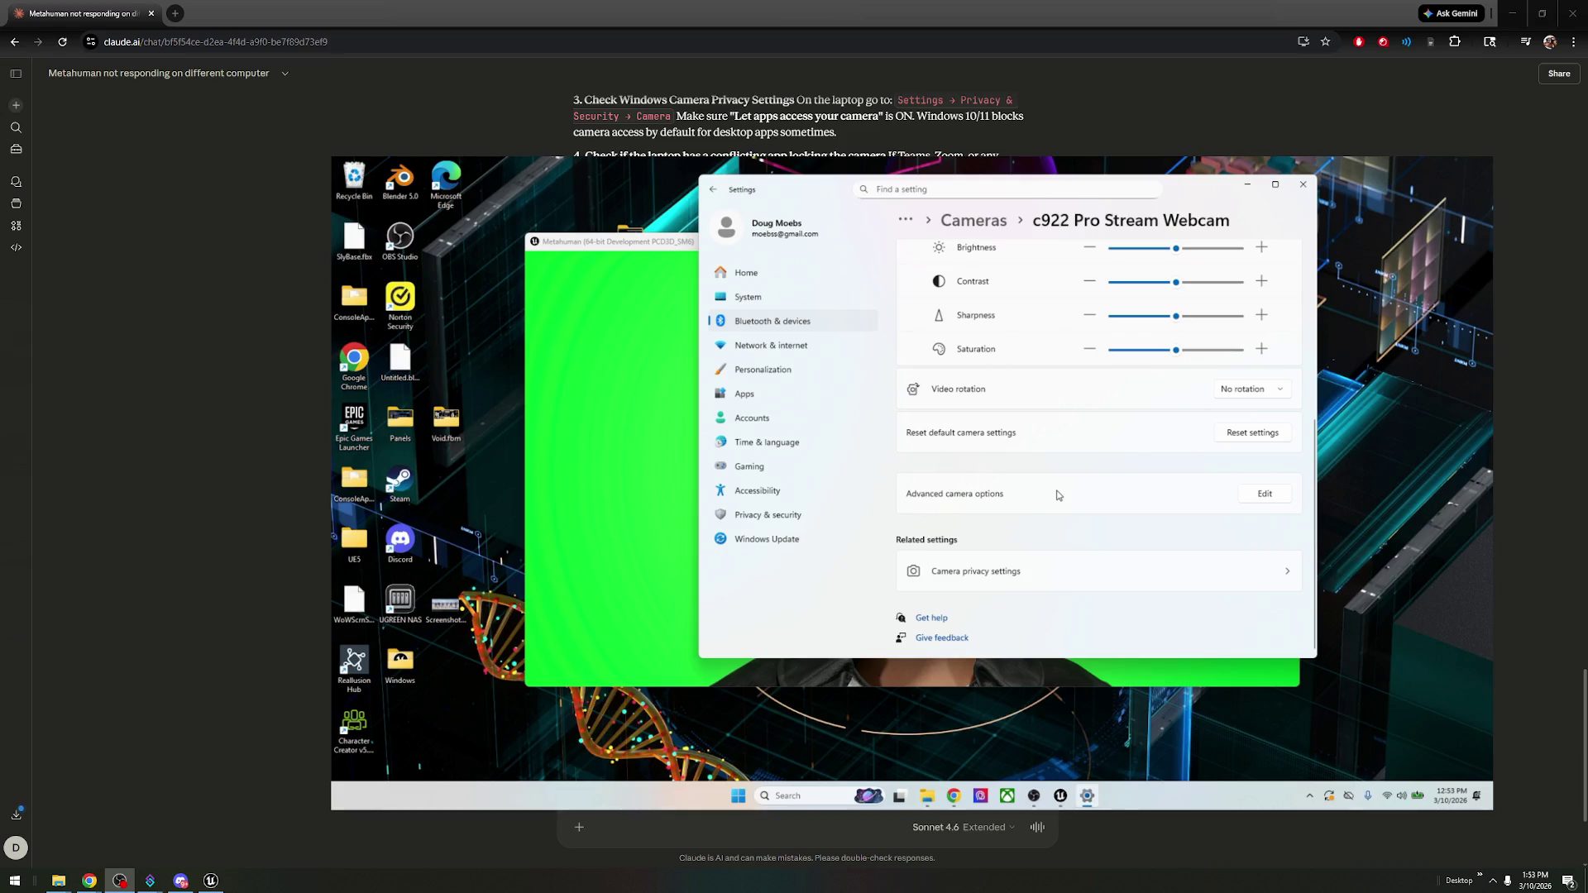
left_click(1262, 498)
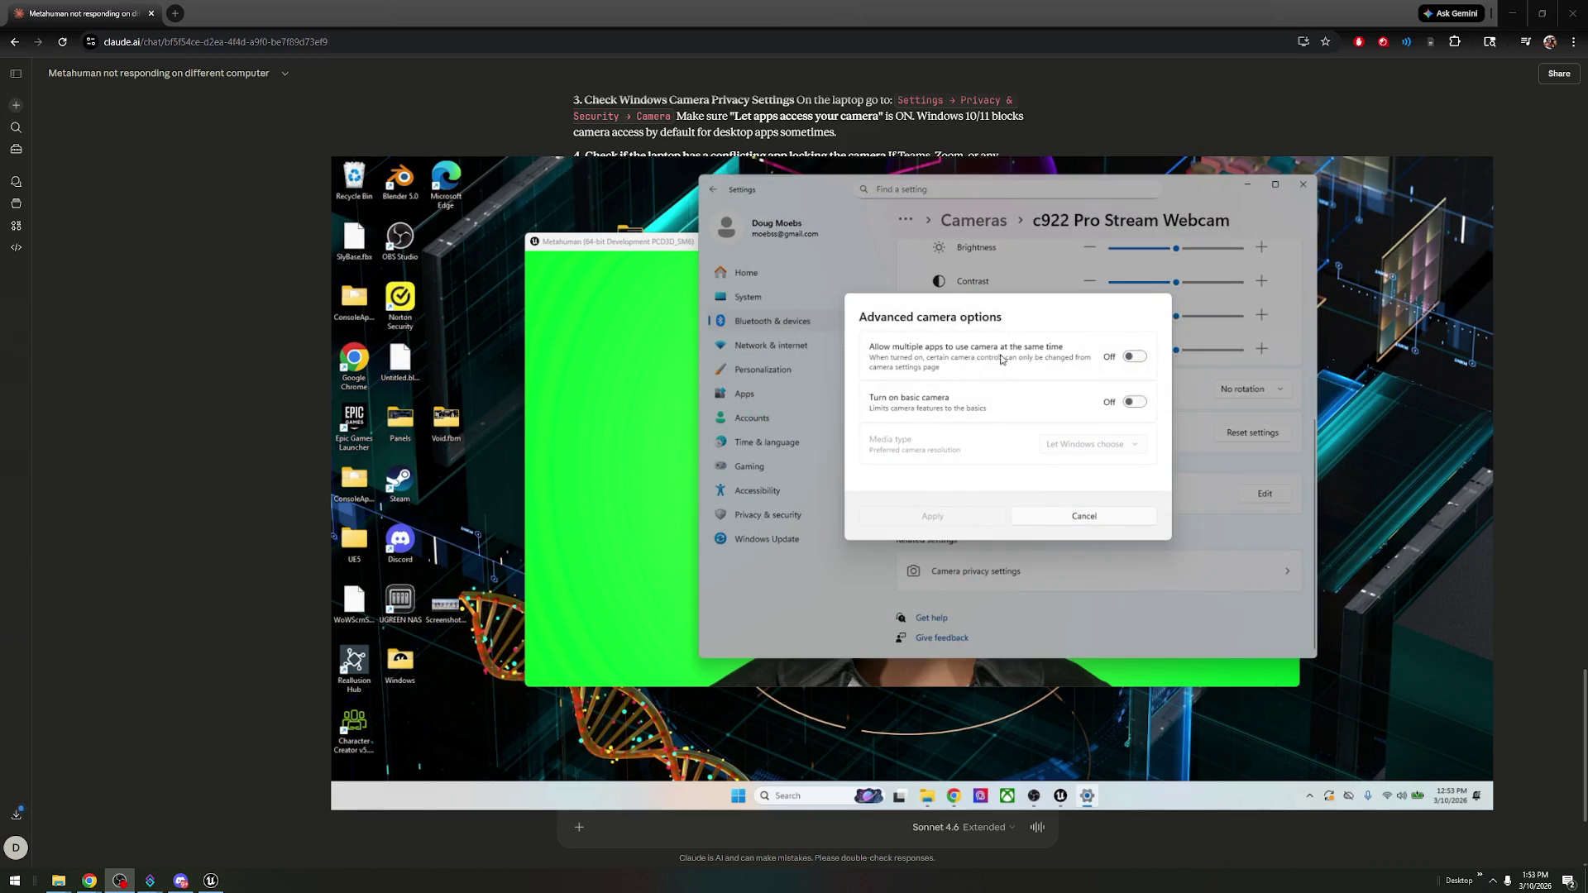
- Turn on 'Allow multiple apps to use camera' with Let Windows choose, apply, and close Settings
left_click(1133, 356)
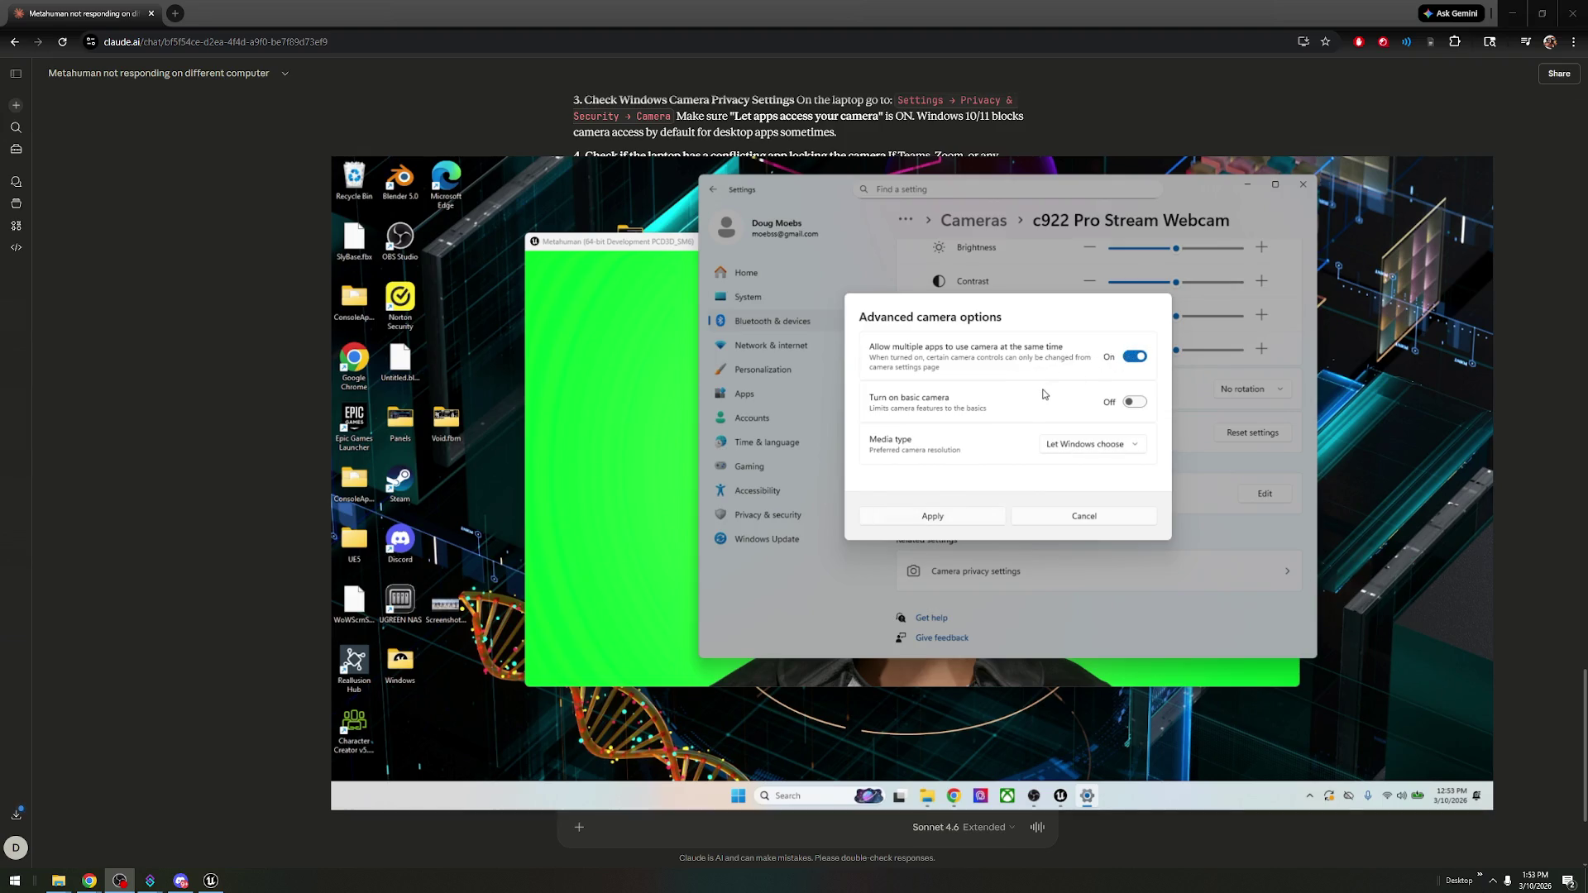
left_click(1087, 446)
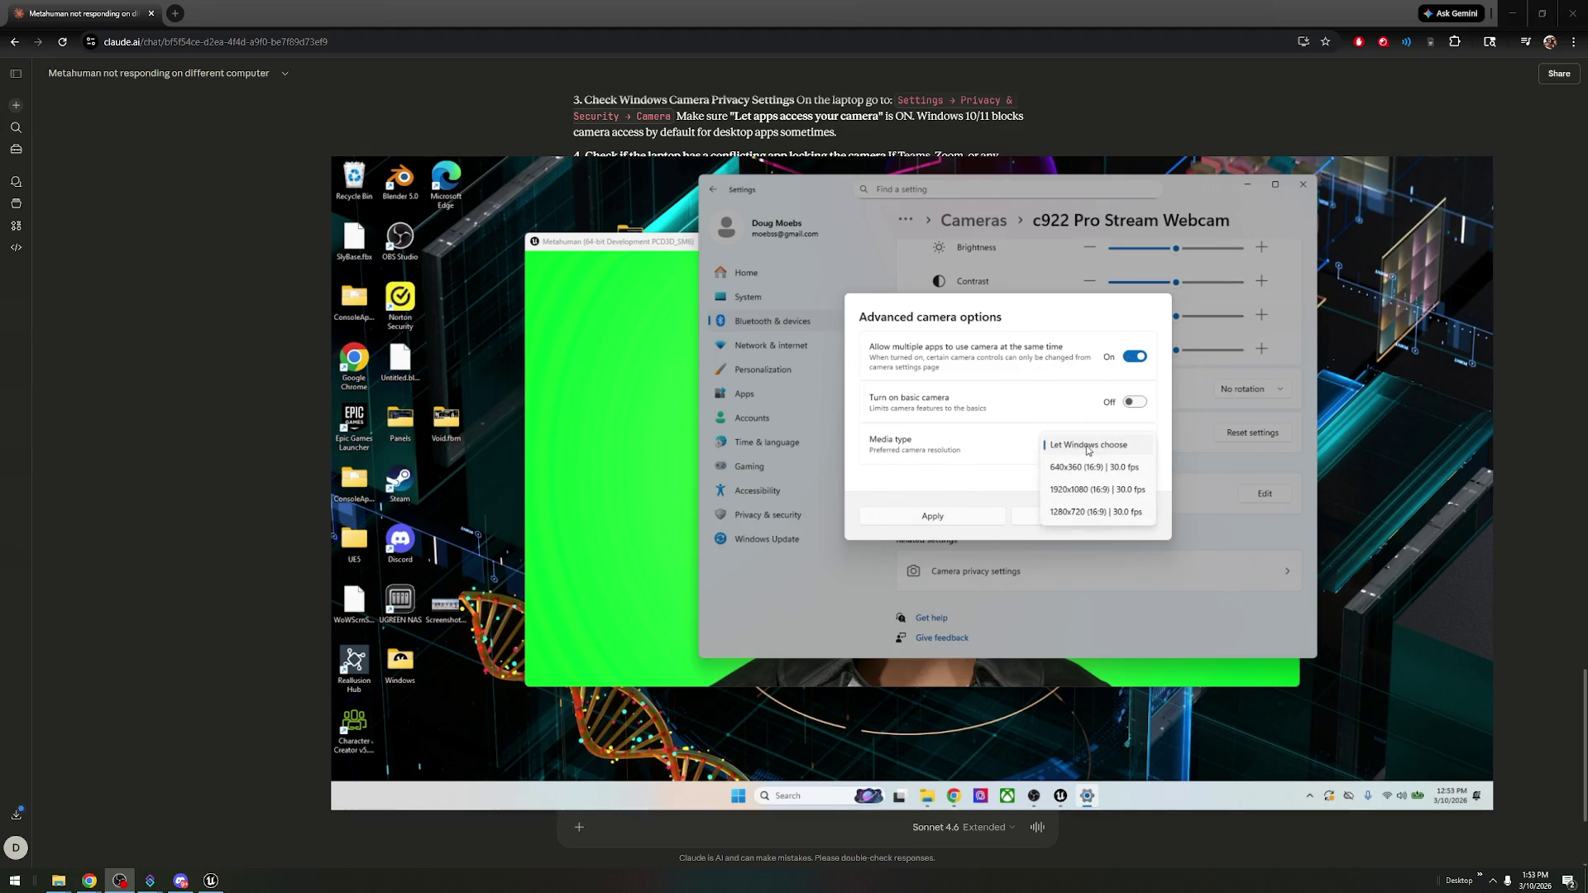
left_click(1088, 446)
left_click(915, 517)
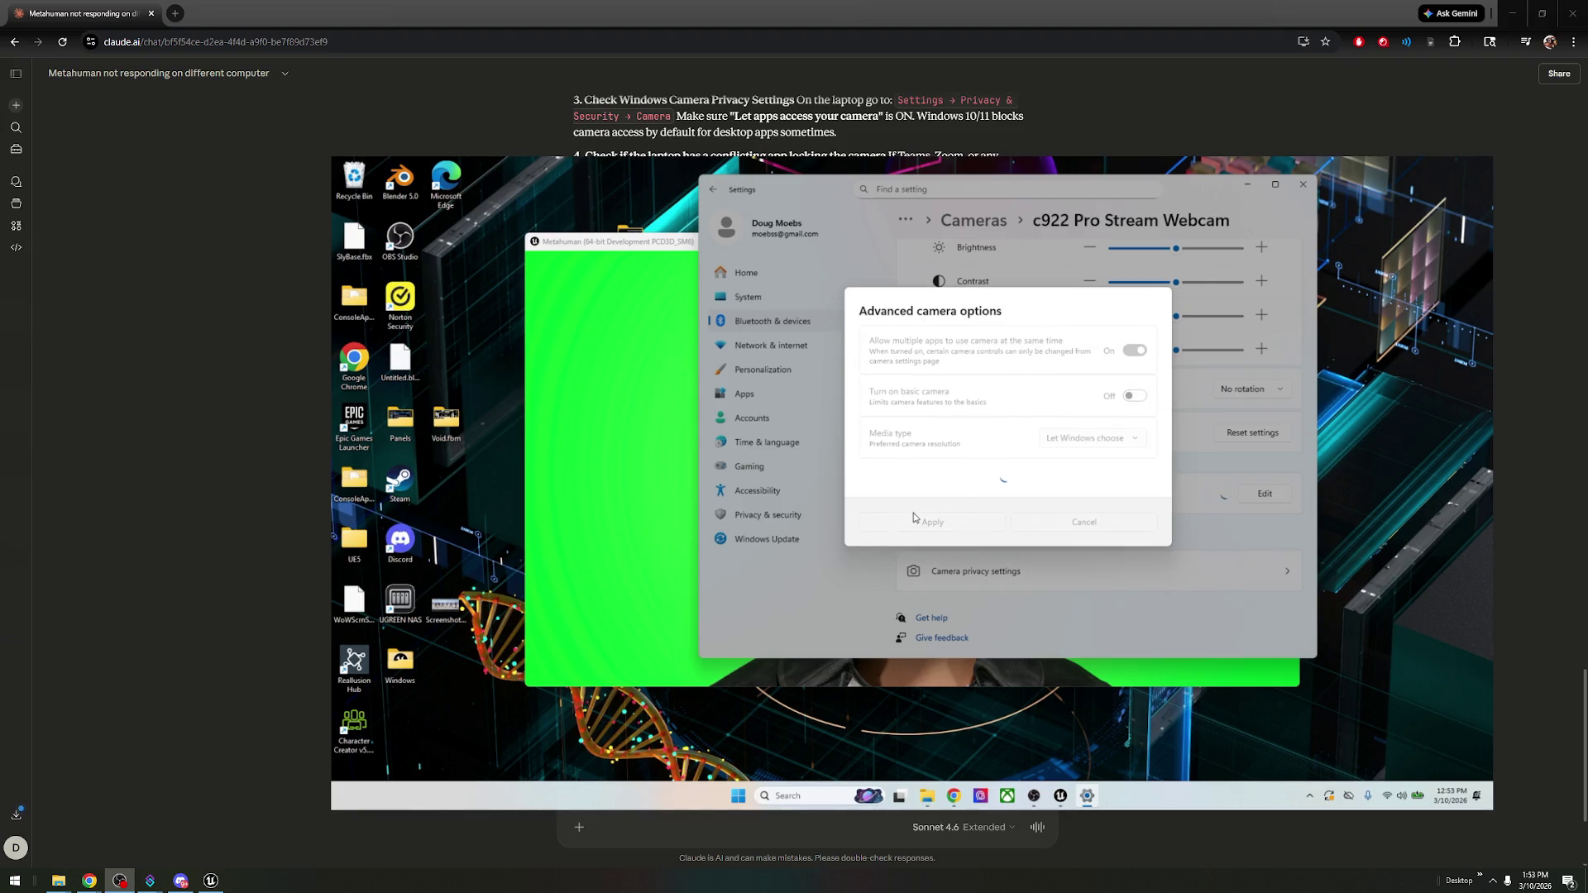
scroll(1125, 530, "down", 1)
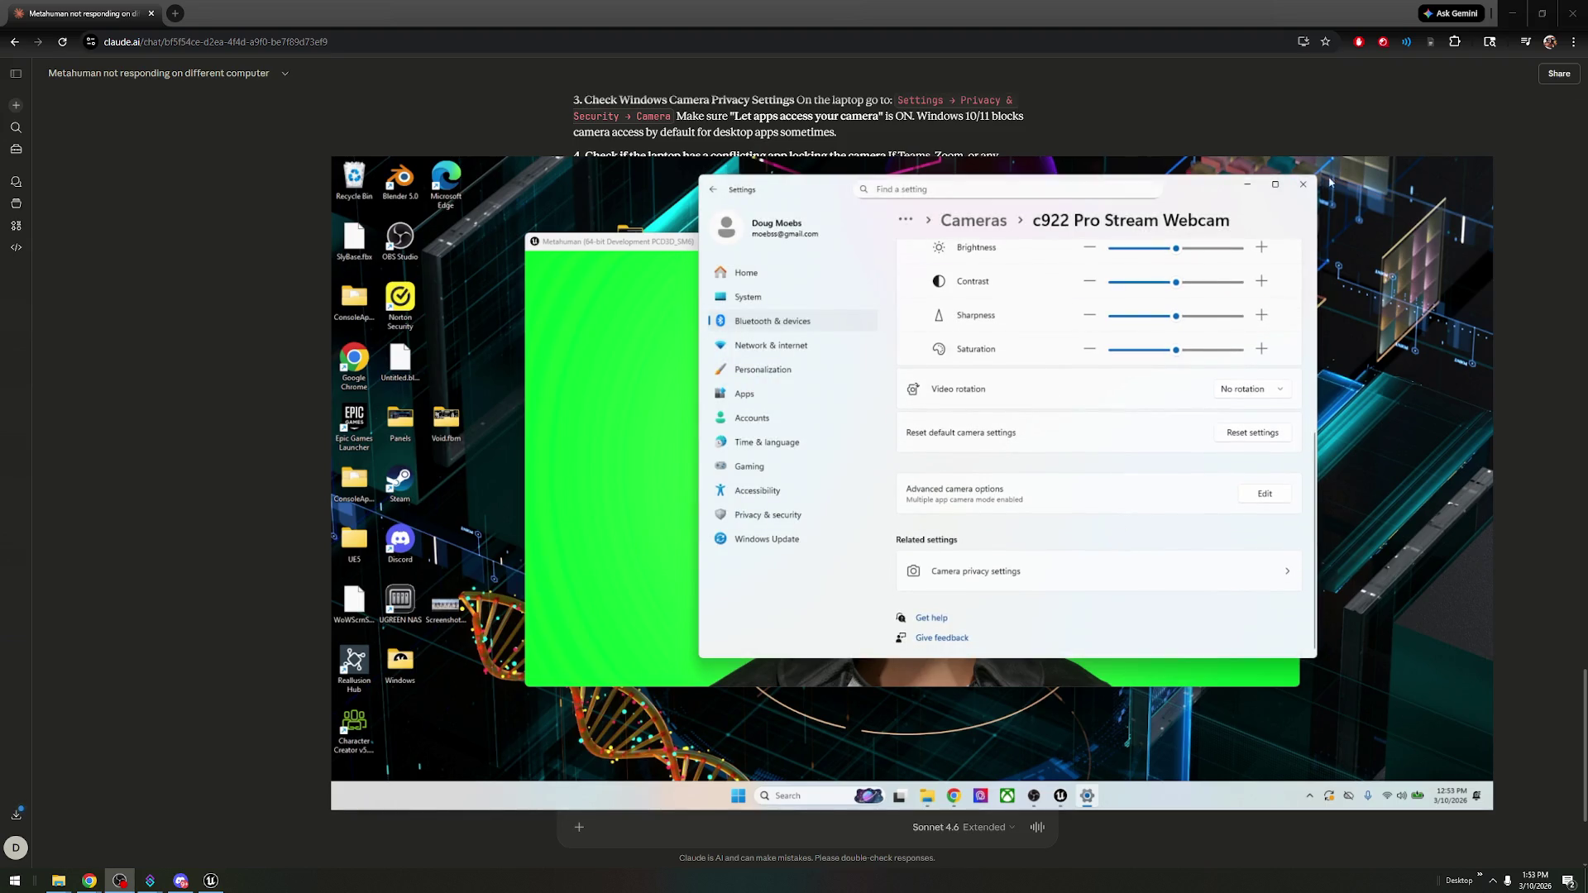
left_click(1304, 184)
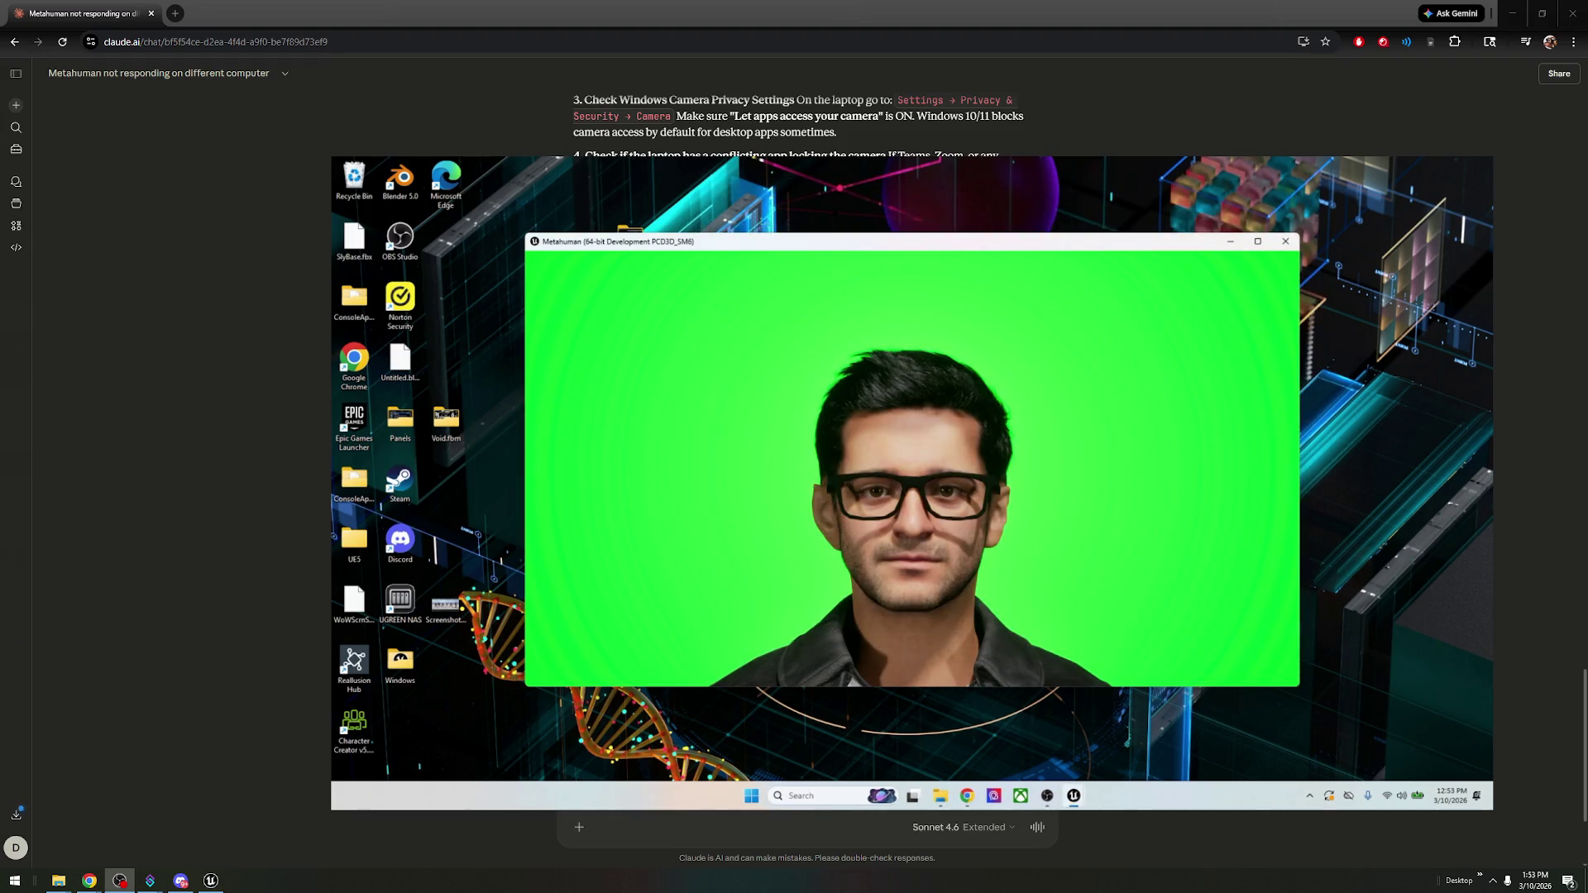
- Reply to Claude: 'This isnt the right rabbit whole. Those settings are correct.'
key("alt+Tab")
key("ctrl+v")
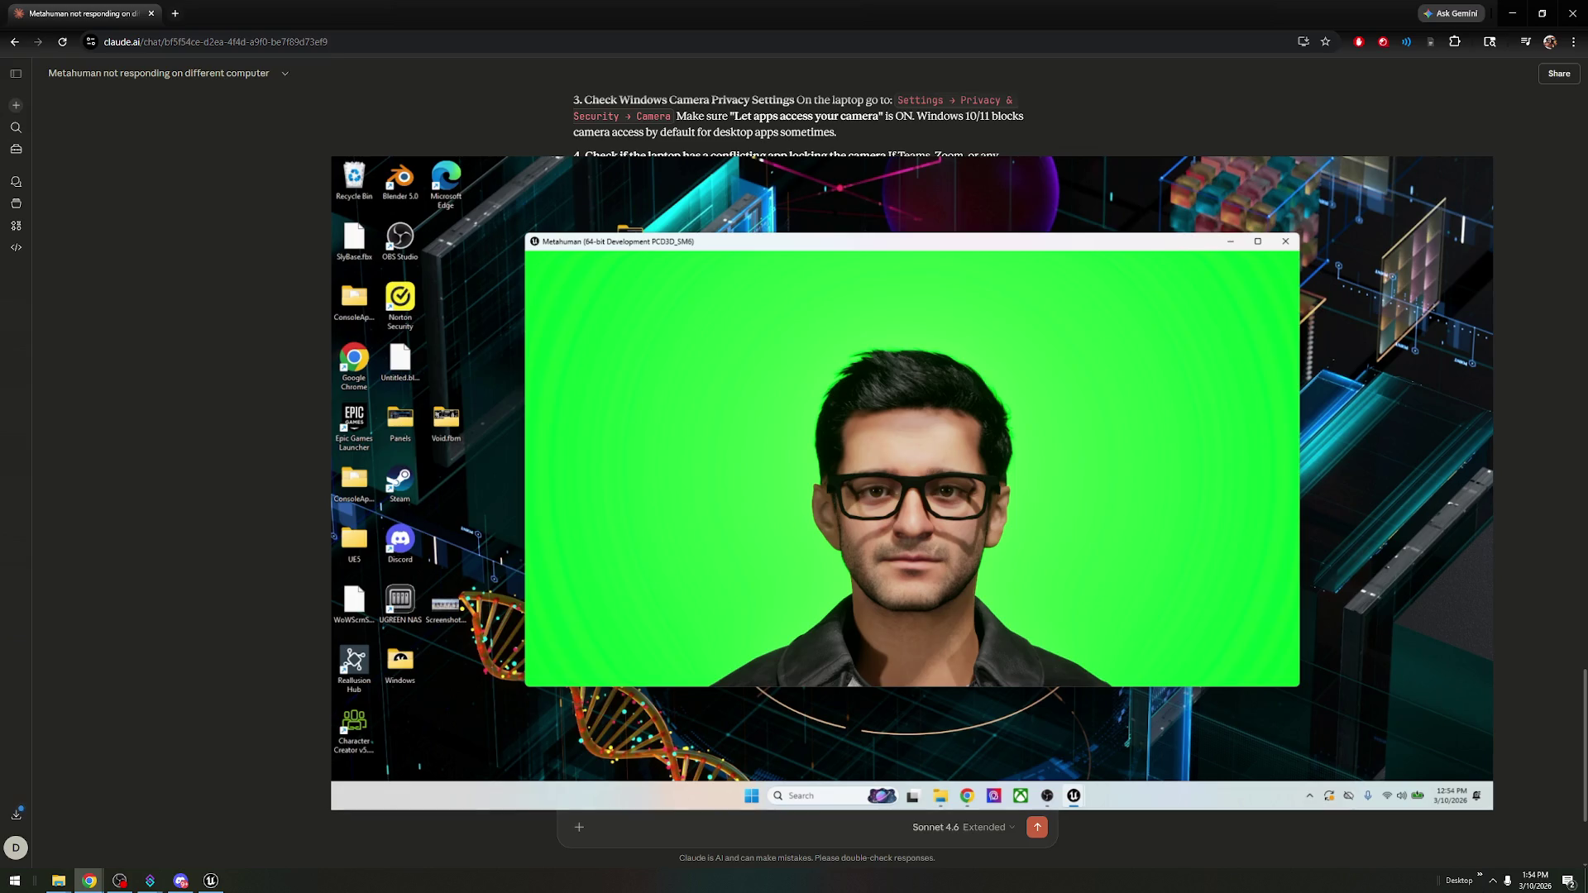
key("Return")
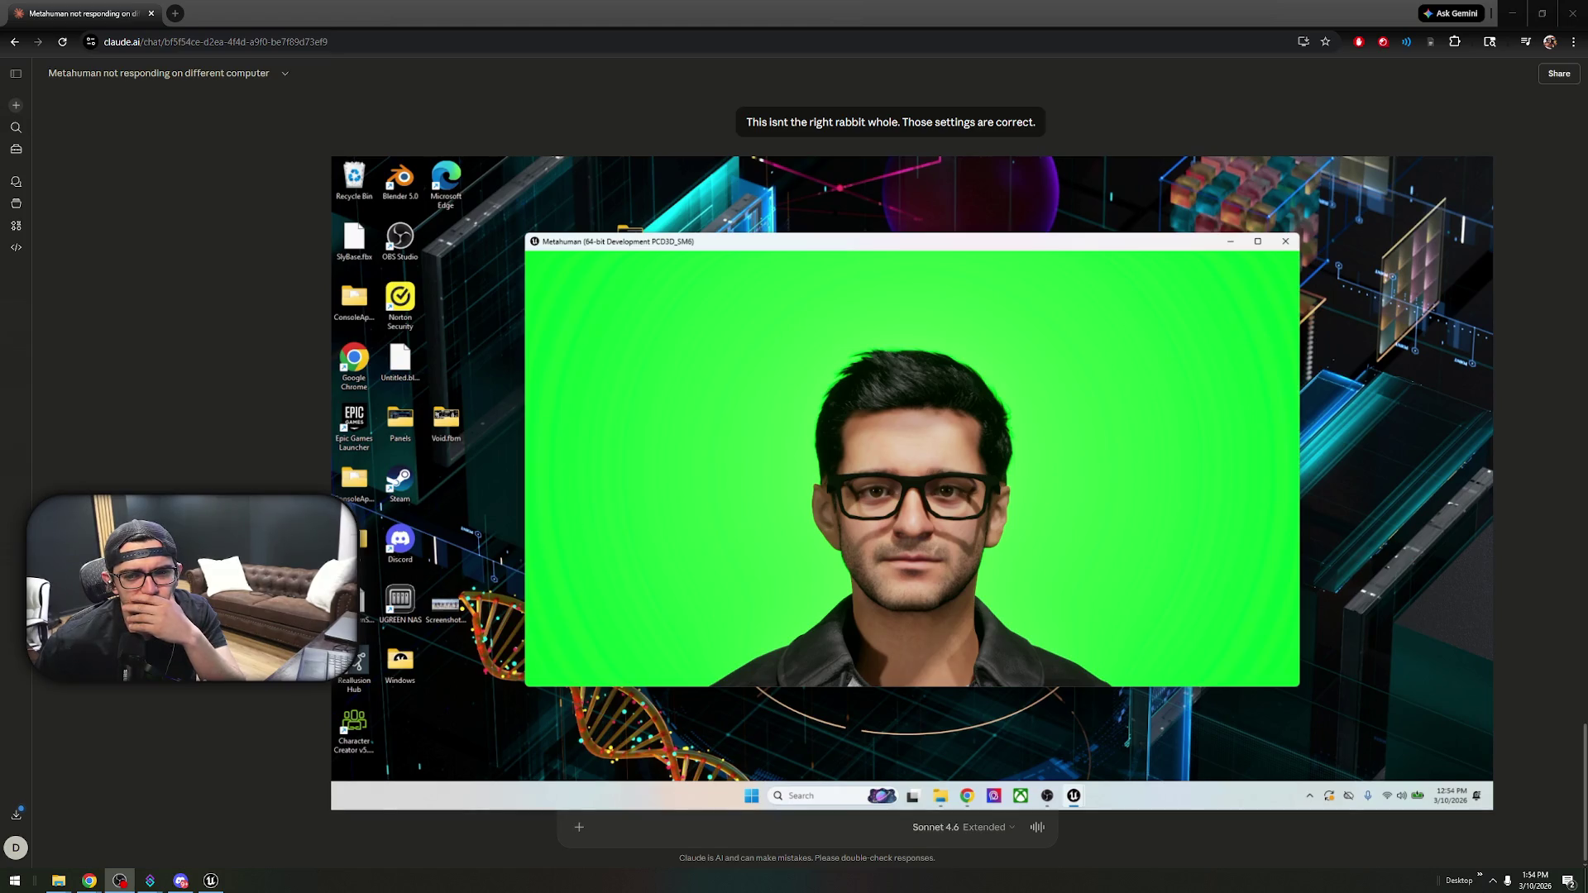
- Tell Claude that the MetaHuman package was built on Windows 10
key("alt+Tab")
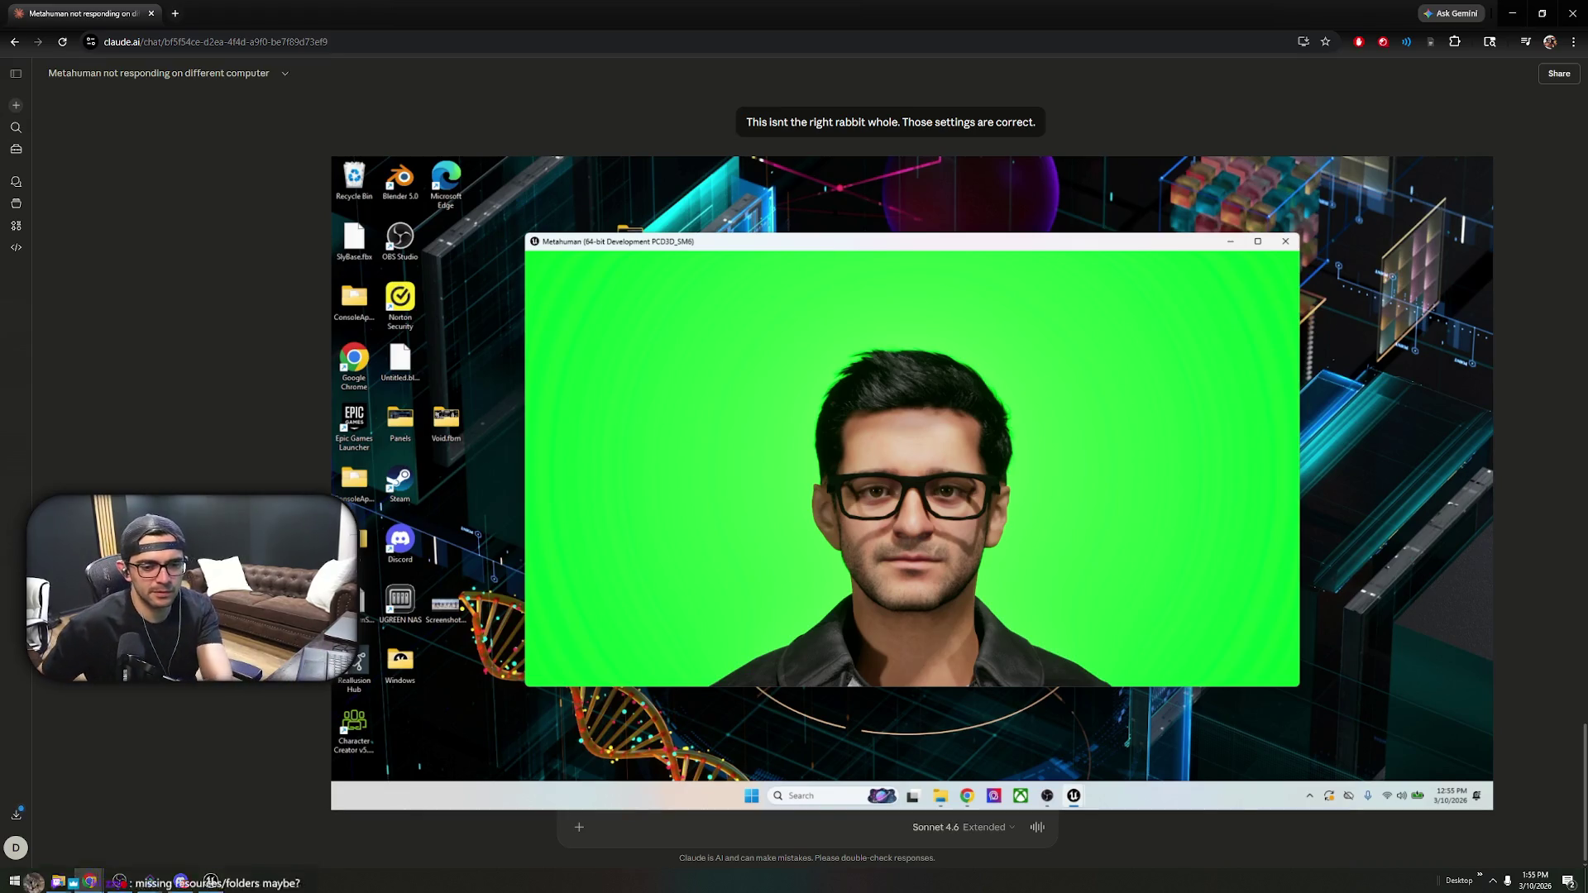
key("ctrl+v")
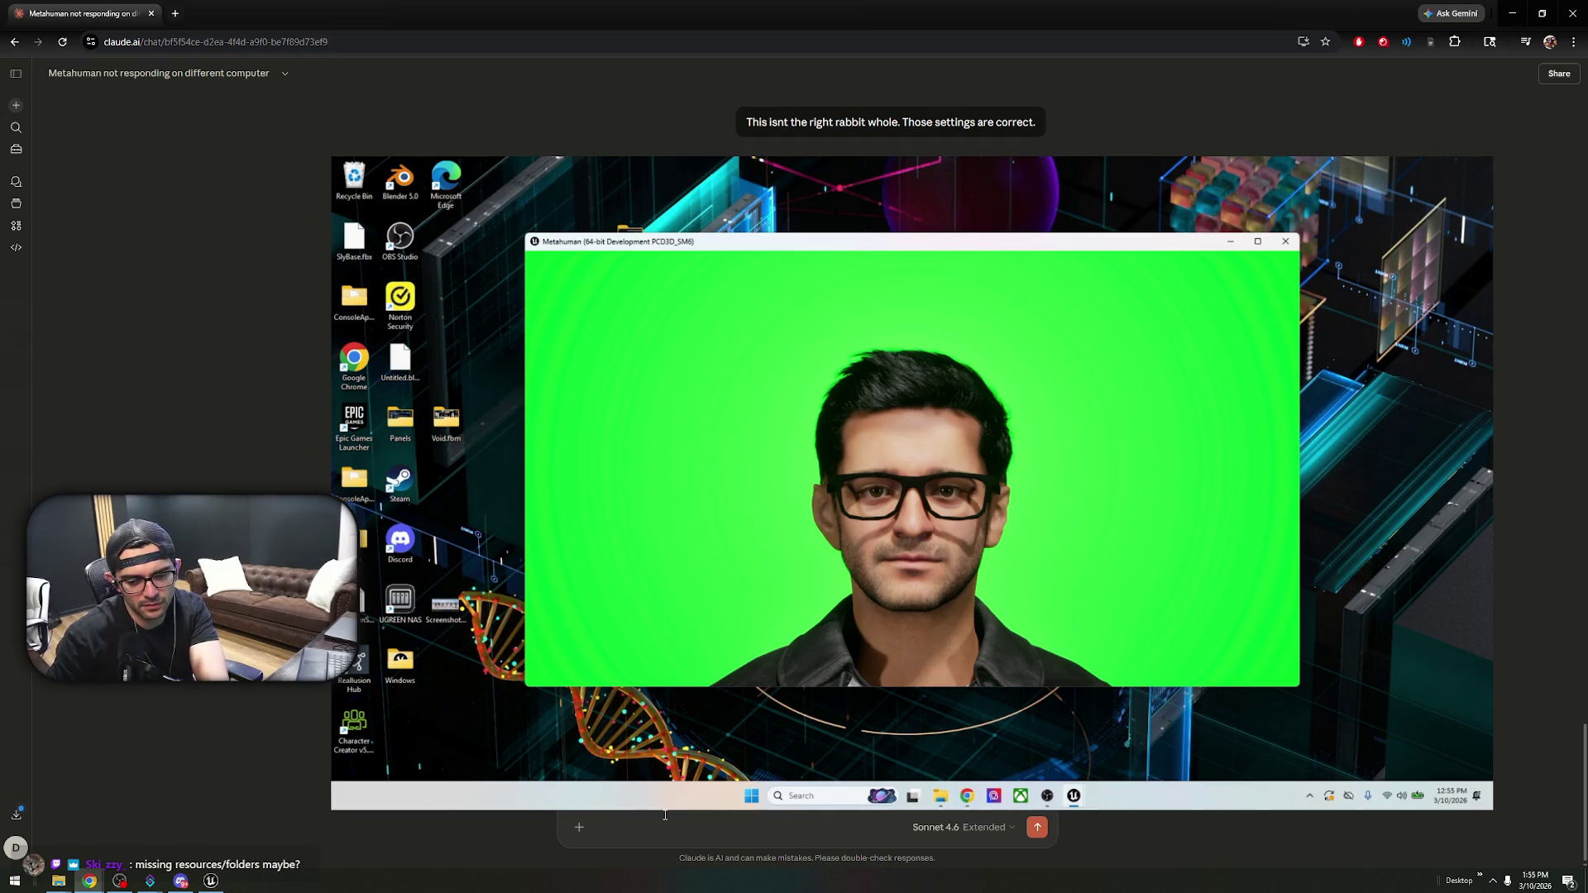
key("Return")
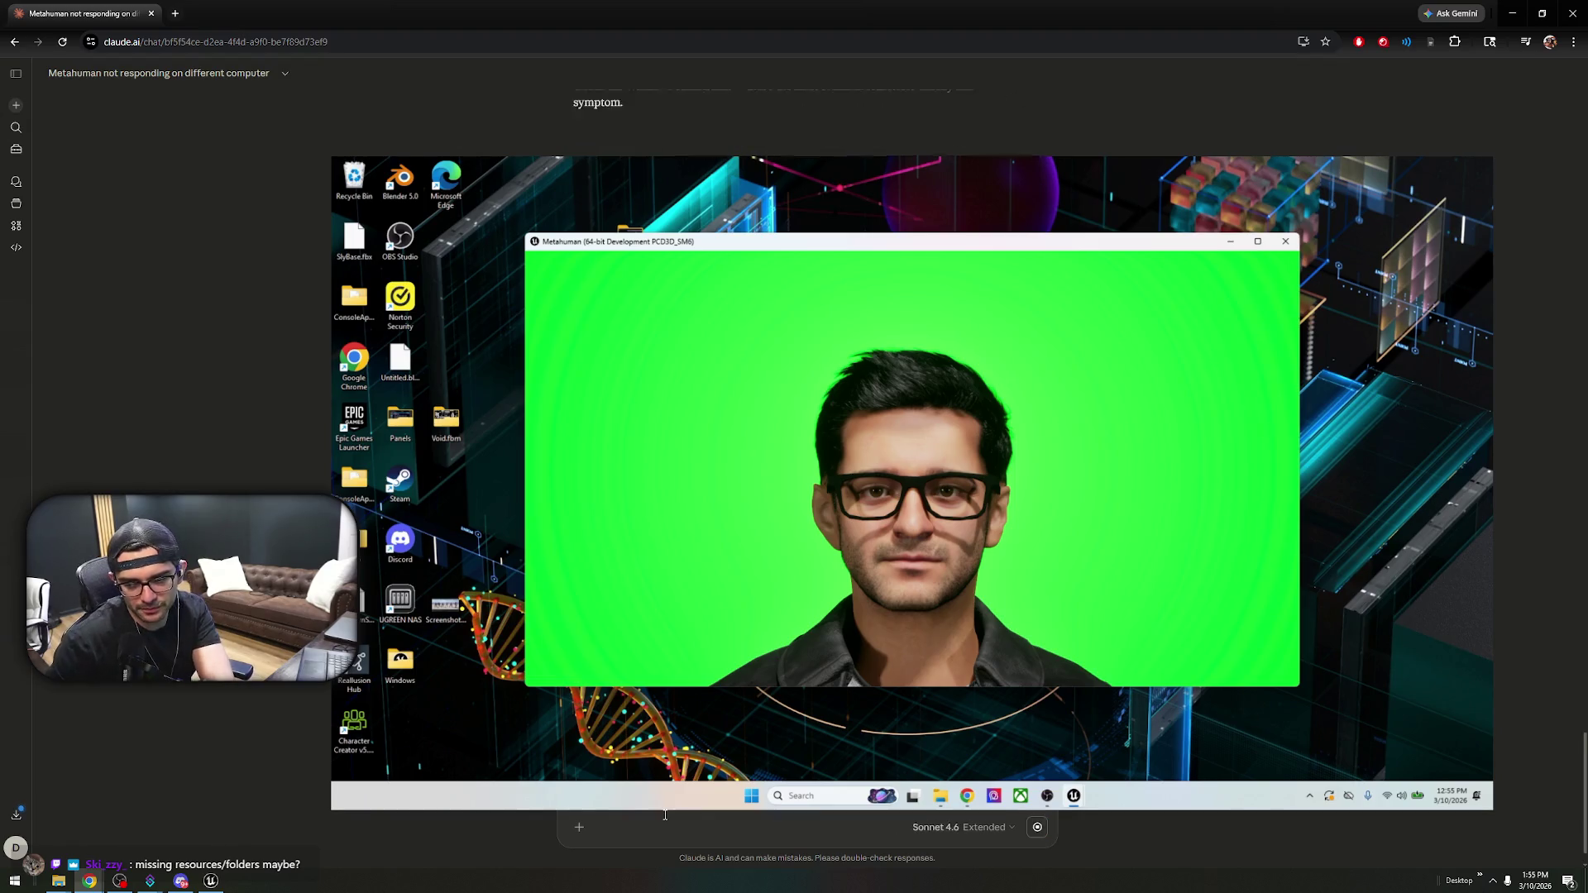
- Read Claude's reply and close the MetaHuman avatar window
scroll(664, 814, "up", 5)
scroll(664, 815, "down", 10)
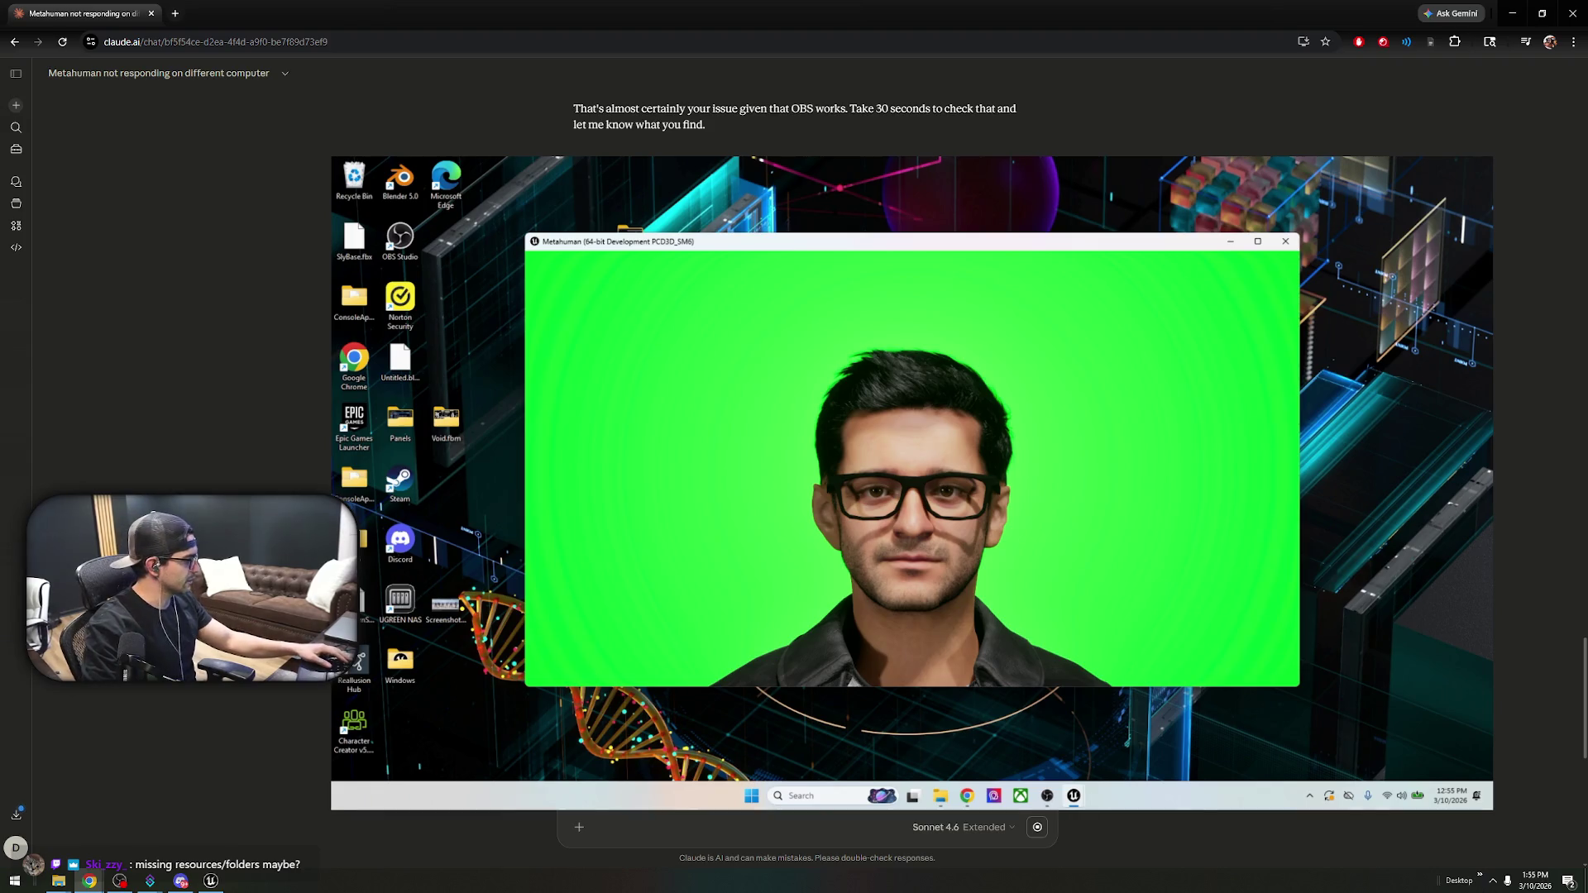
key("super")
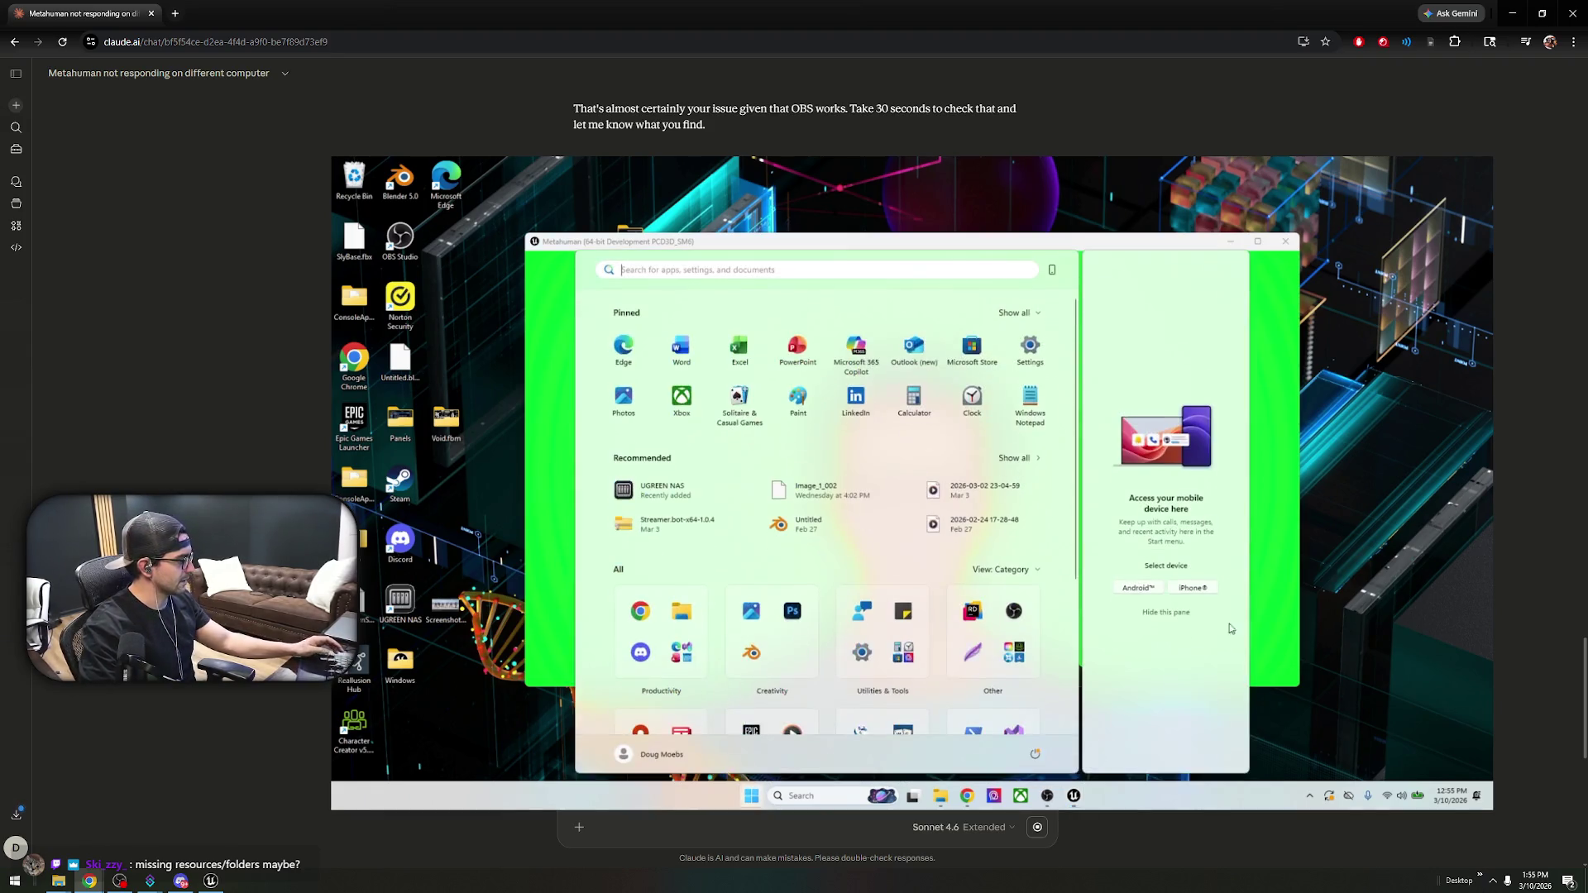
left_click(1286, 241)
- Bring Chrome forward, open a new tab, and close the UGREEN NAS download tab
key("super")
left_click(967, 798)
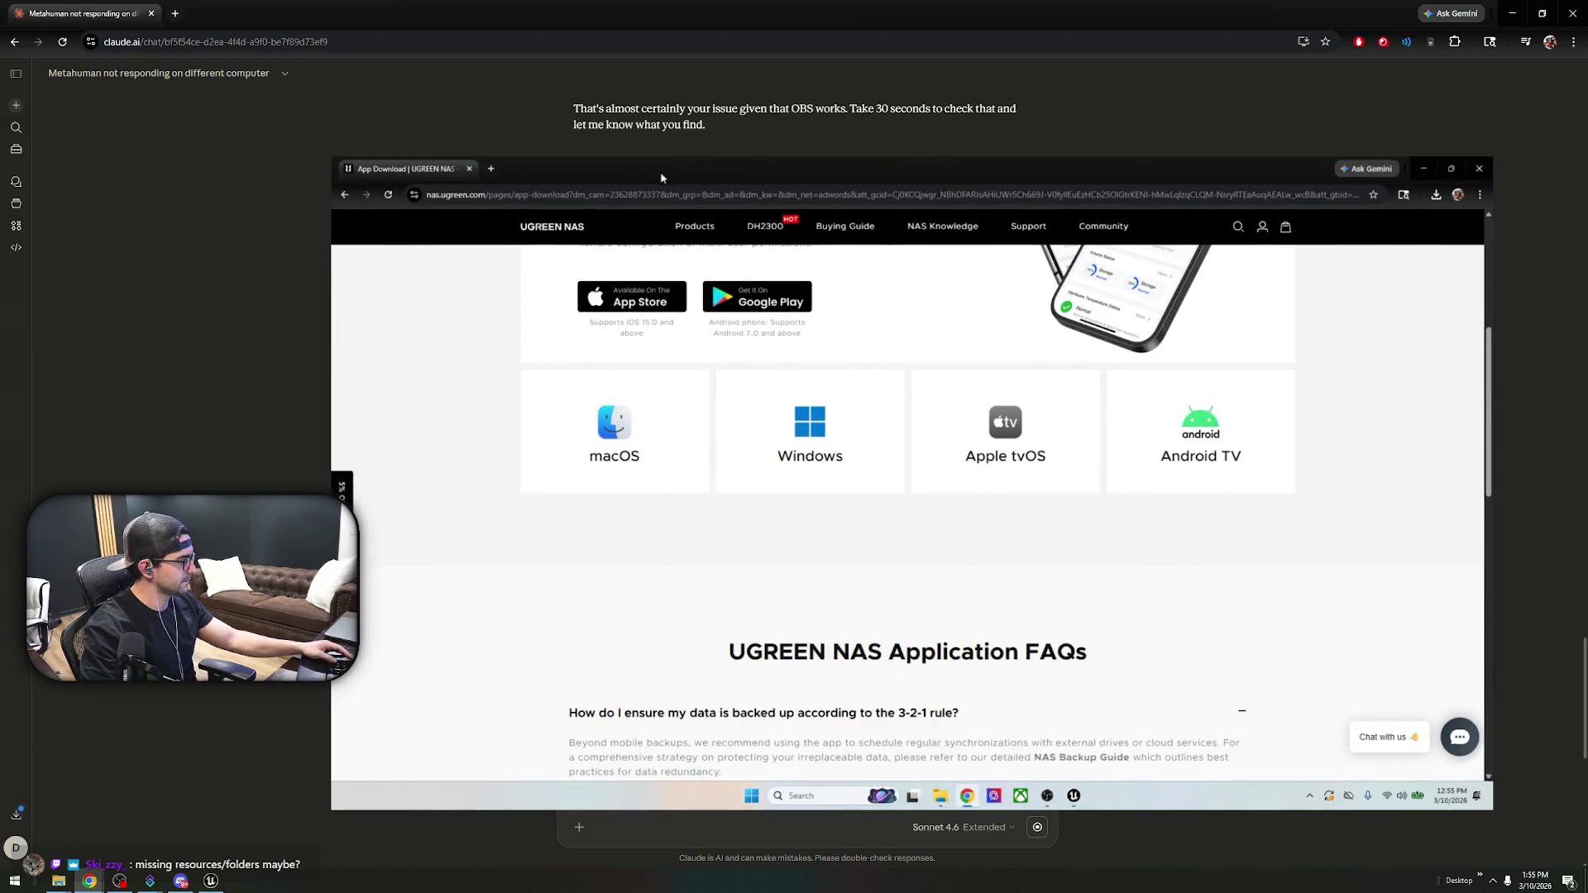
left_click(490, 168)
left_click(469, 168)
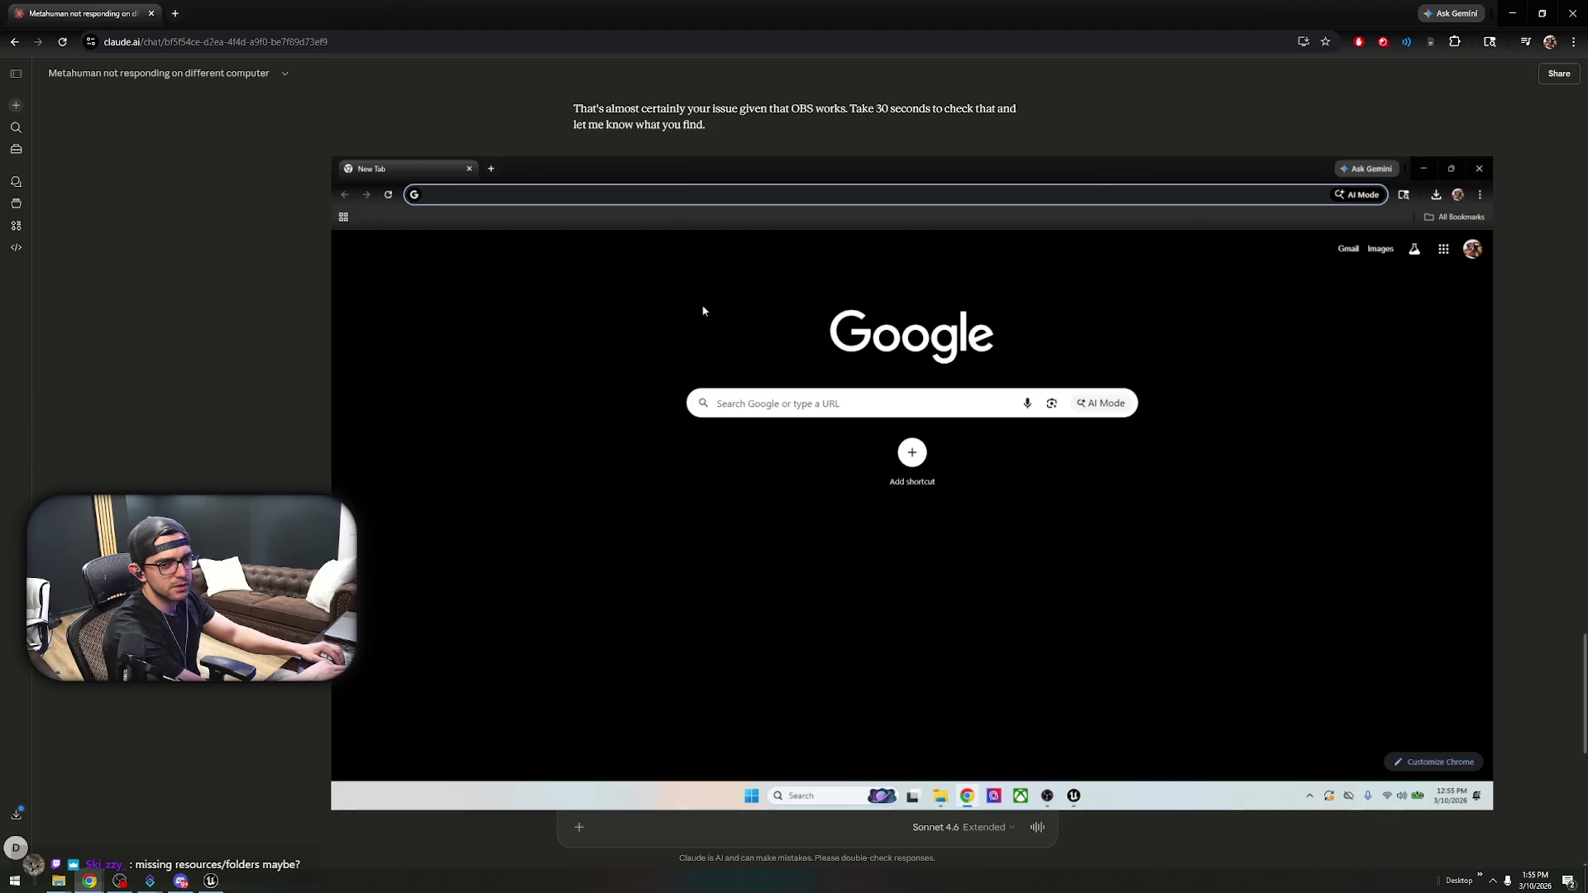
- Search Google for 'windows meida featurepack', use the corrected 'windows mediafeaturepack', and open the Eleven Forum result
type("w")
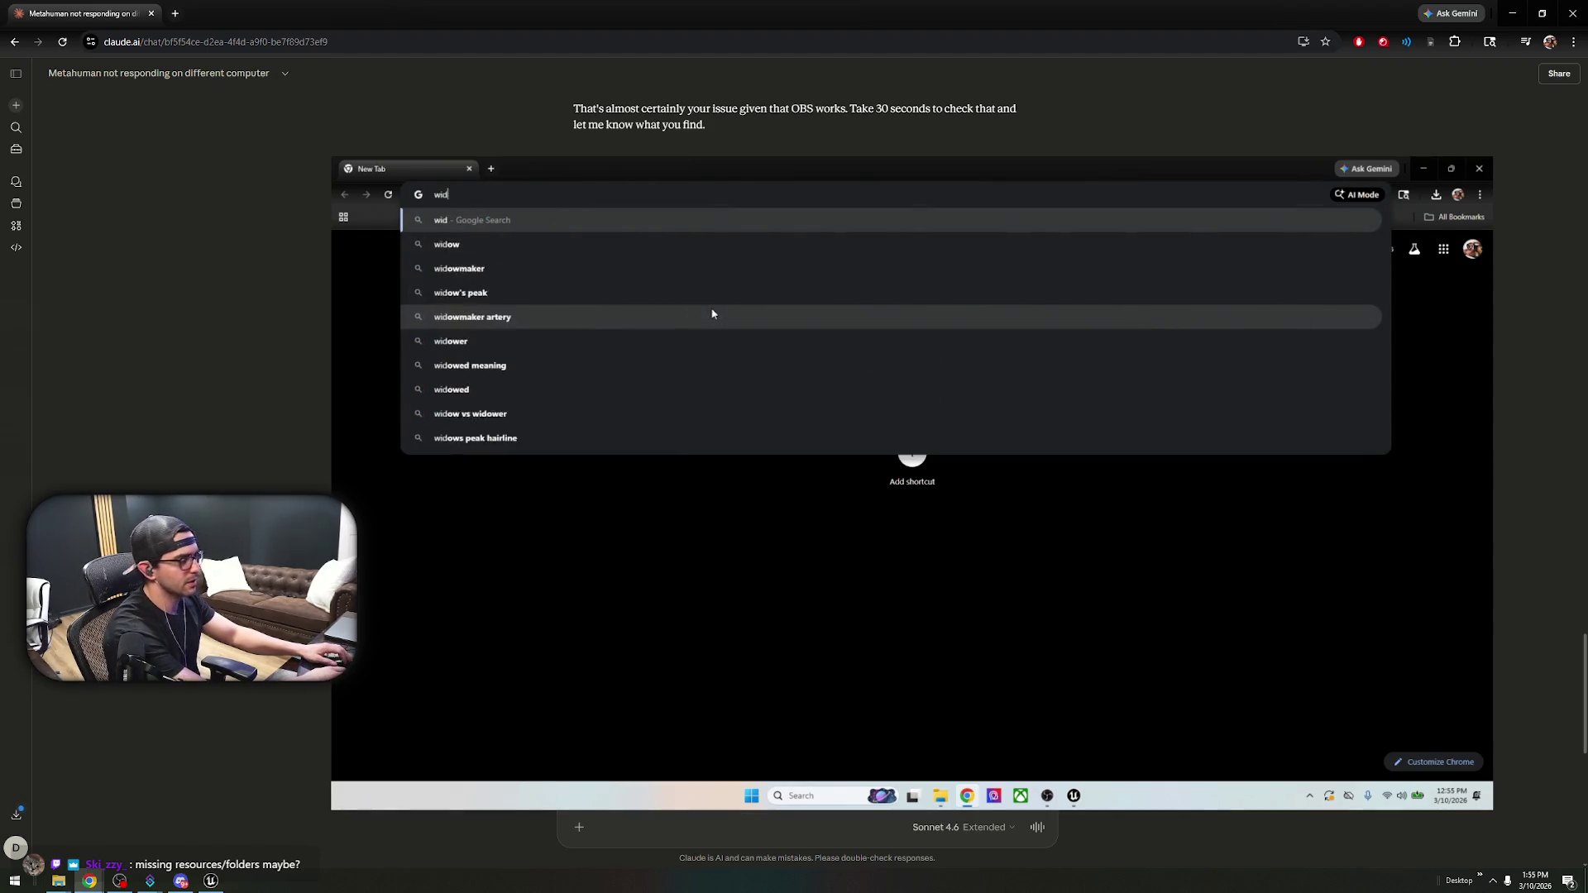
type("indows m")
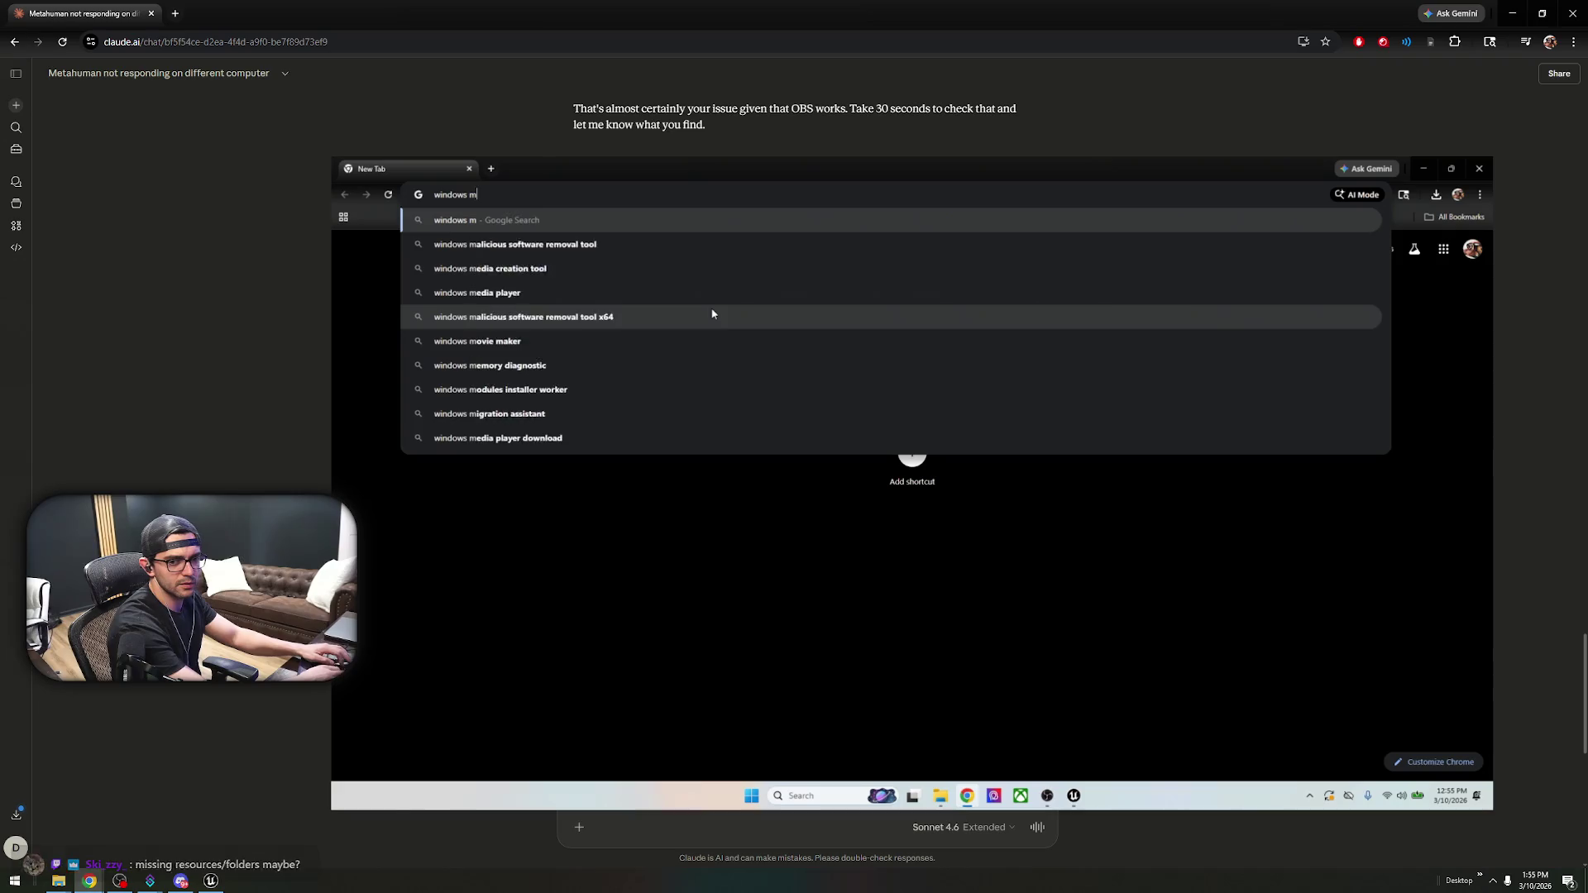
type("eida fe")
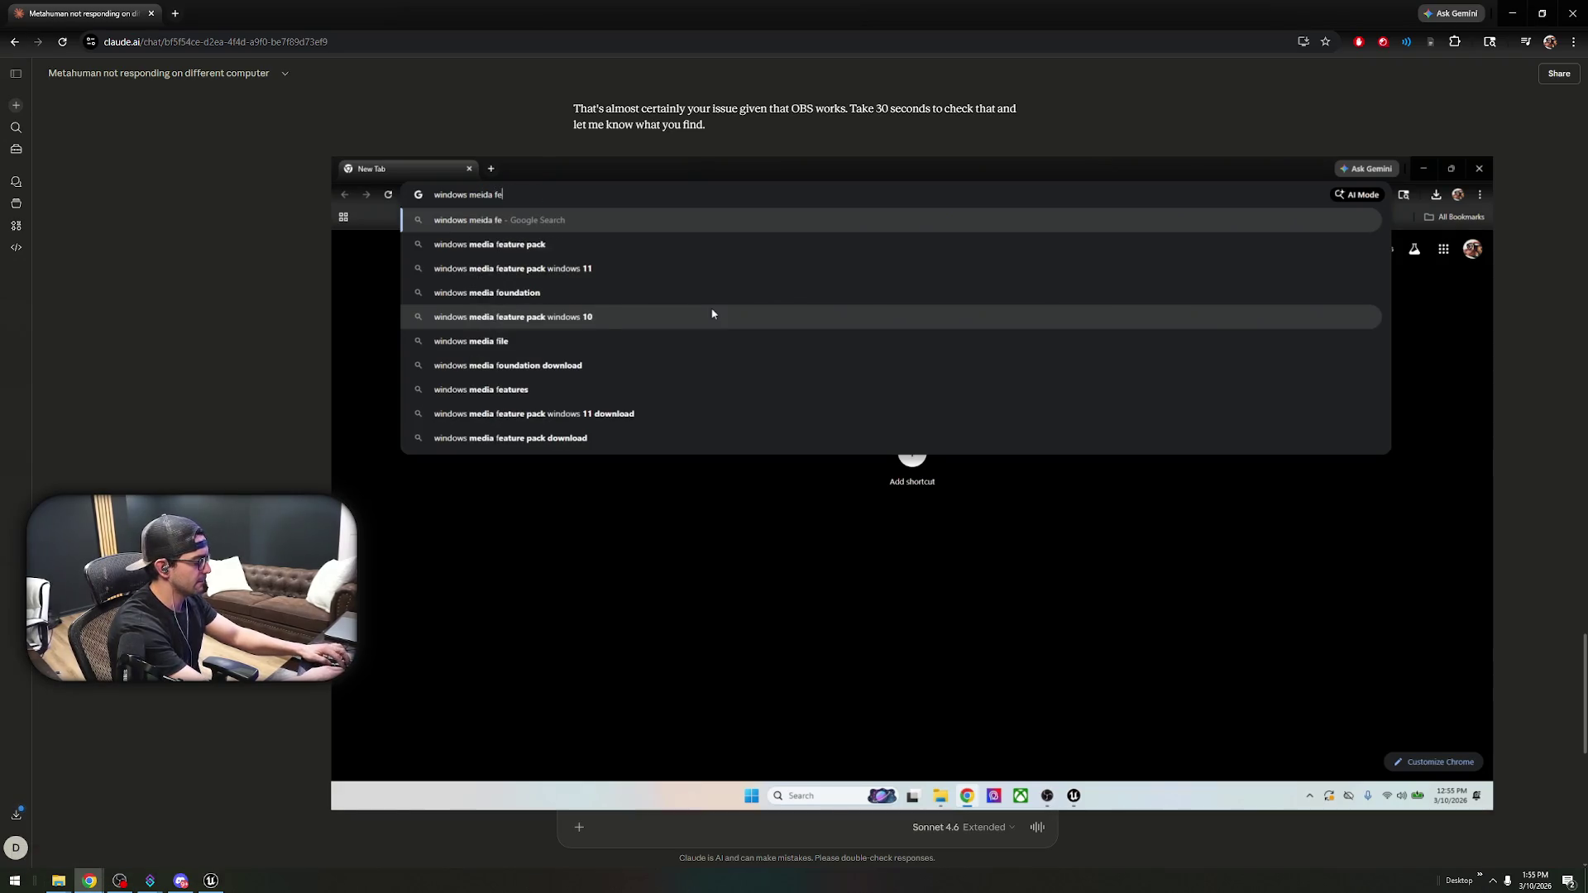
type("aturepack")
key("Return")
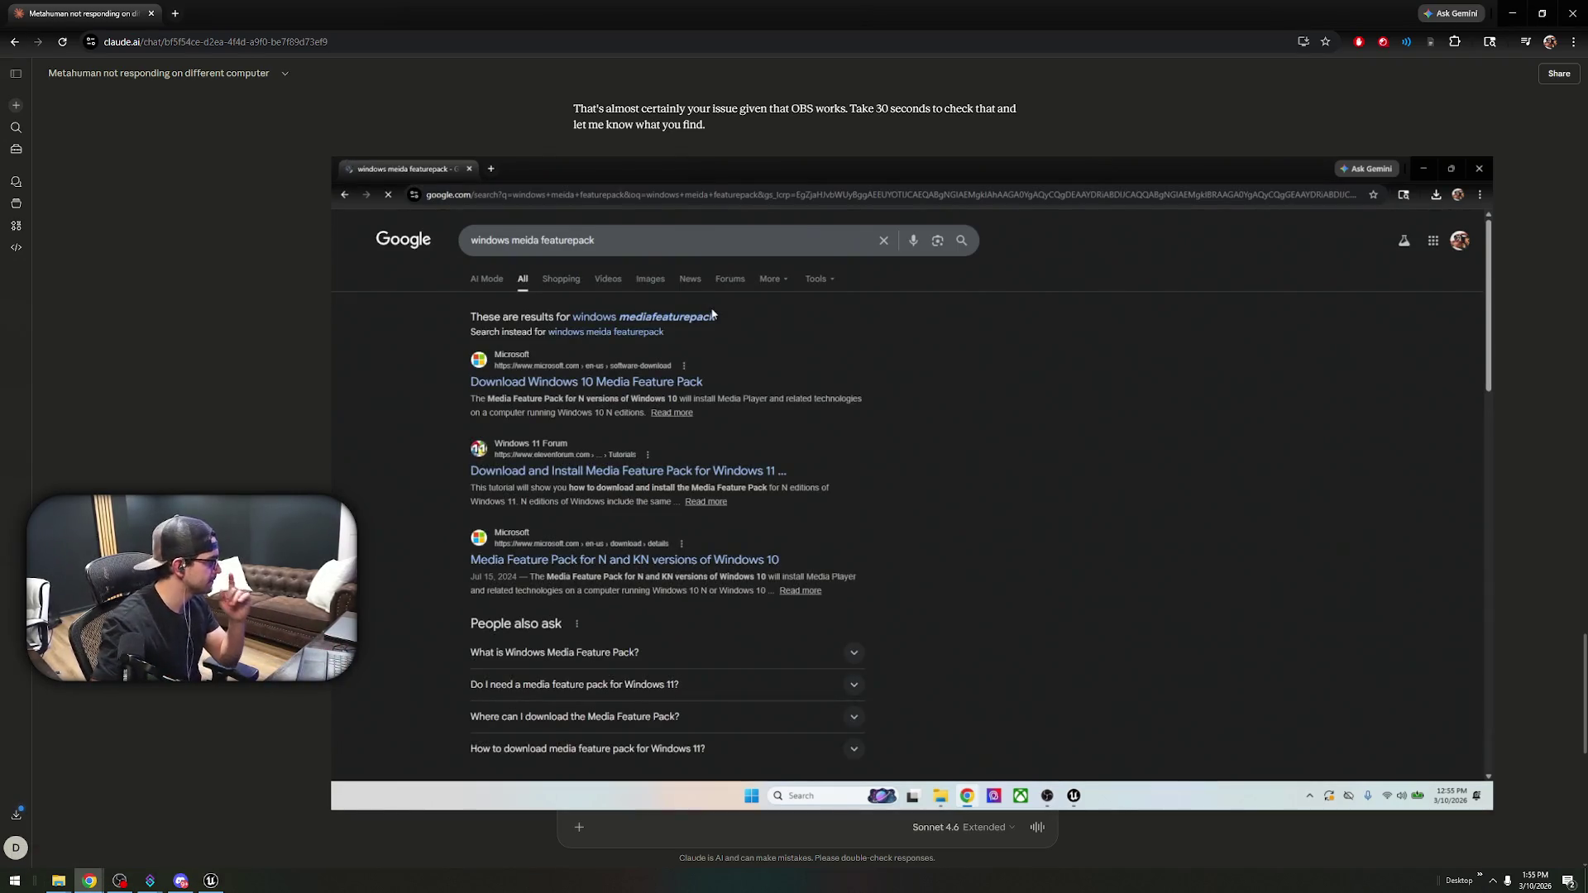
left_click(678, 389)
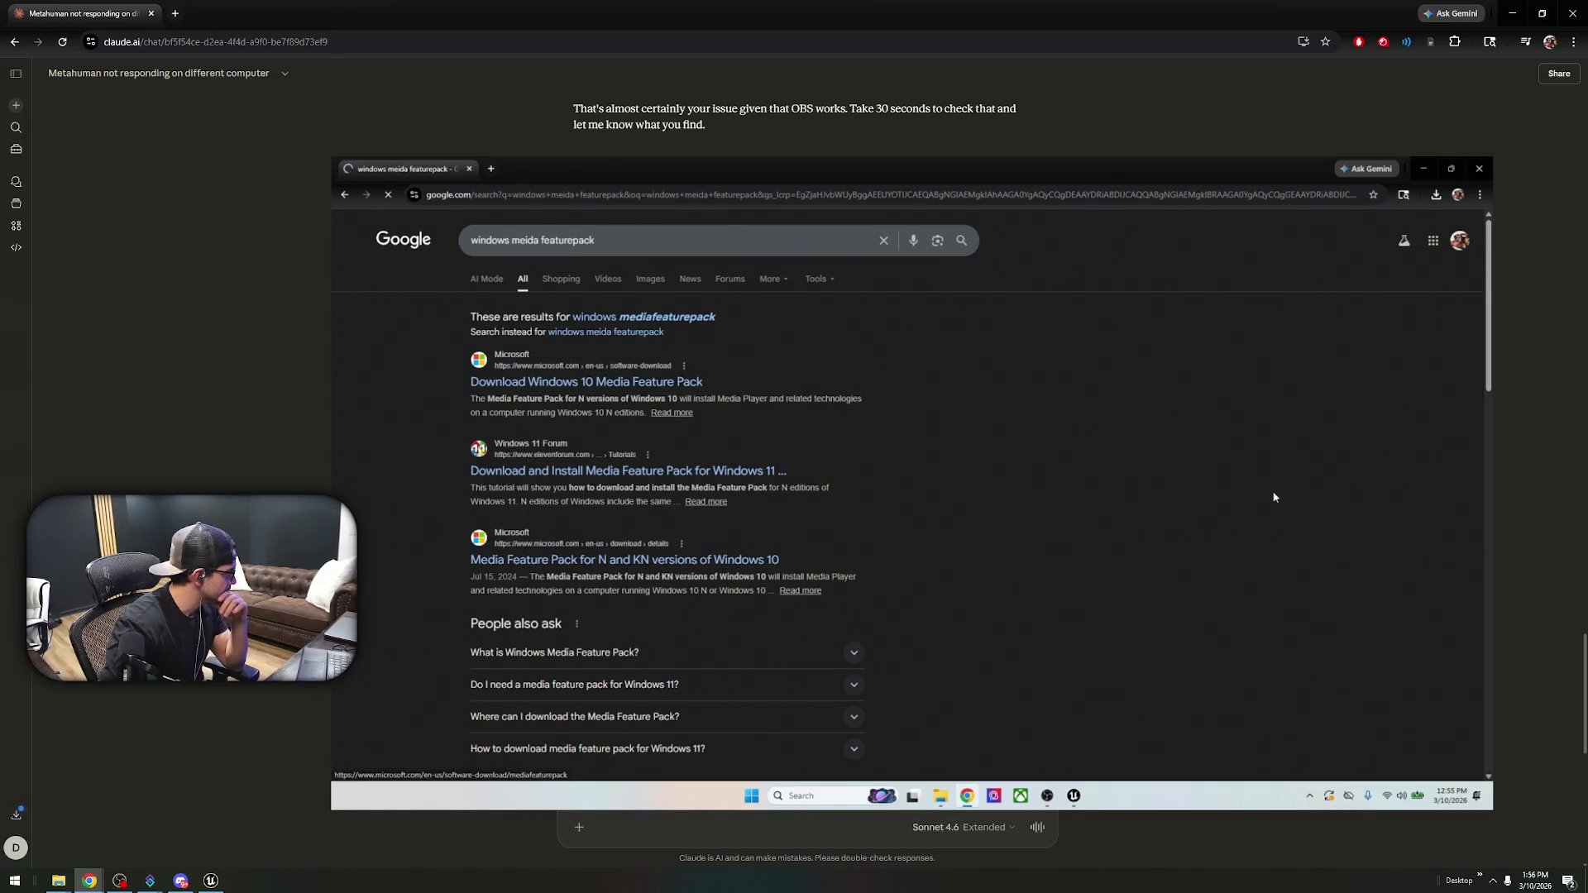
left_click(672, 317)
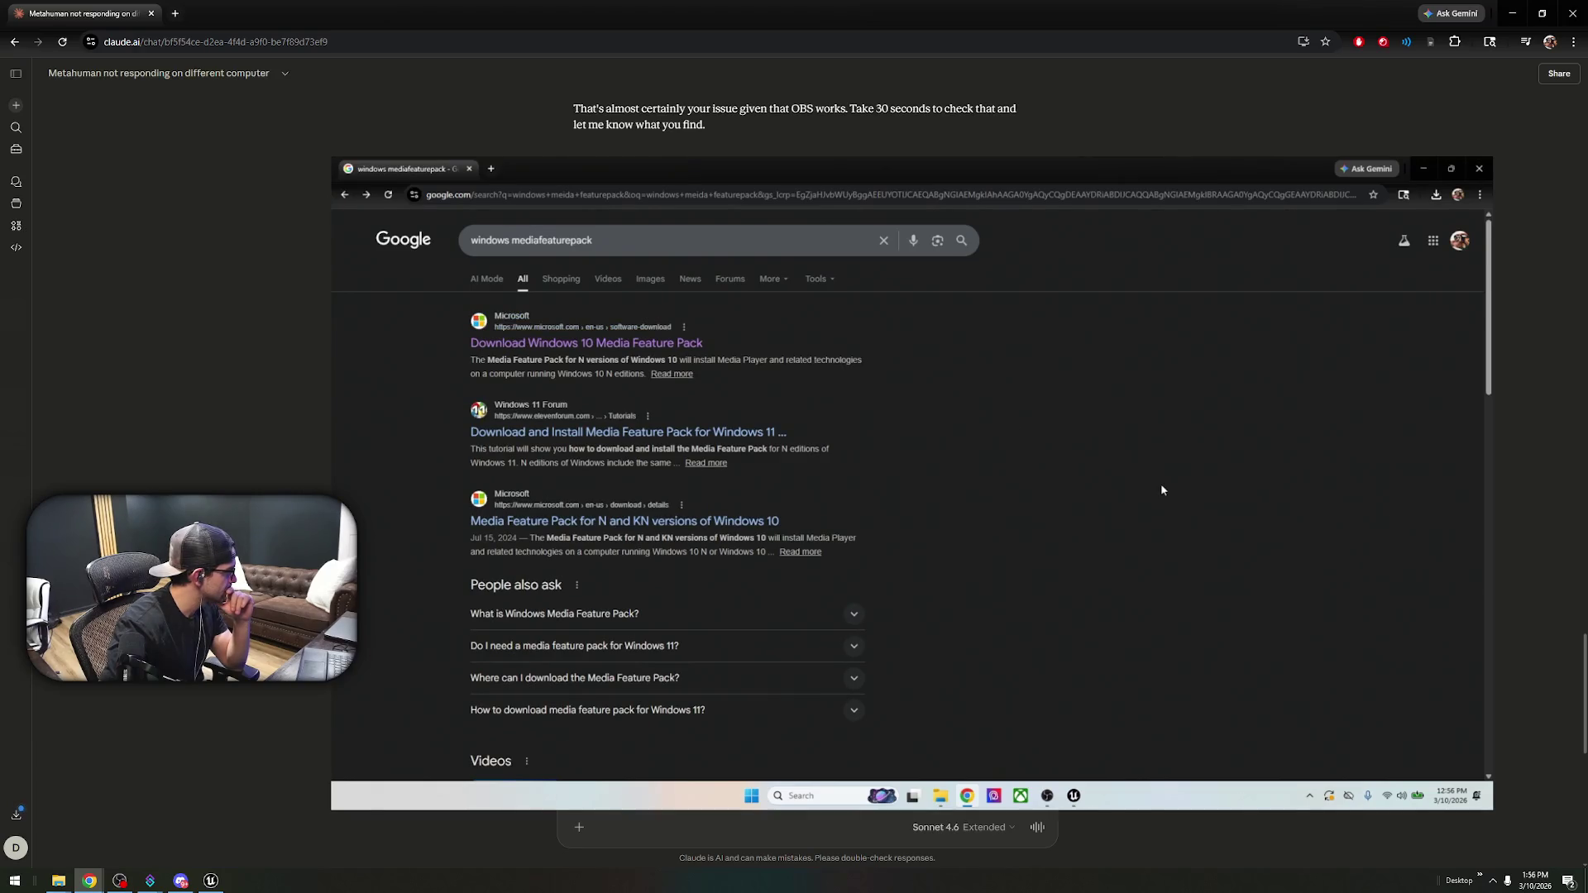
left_click(673, 432)
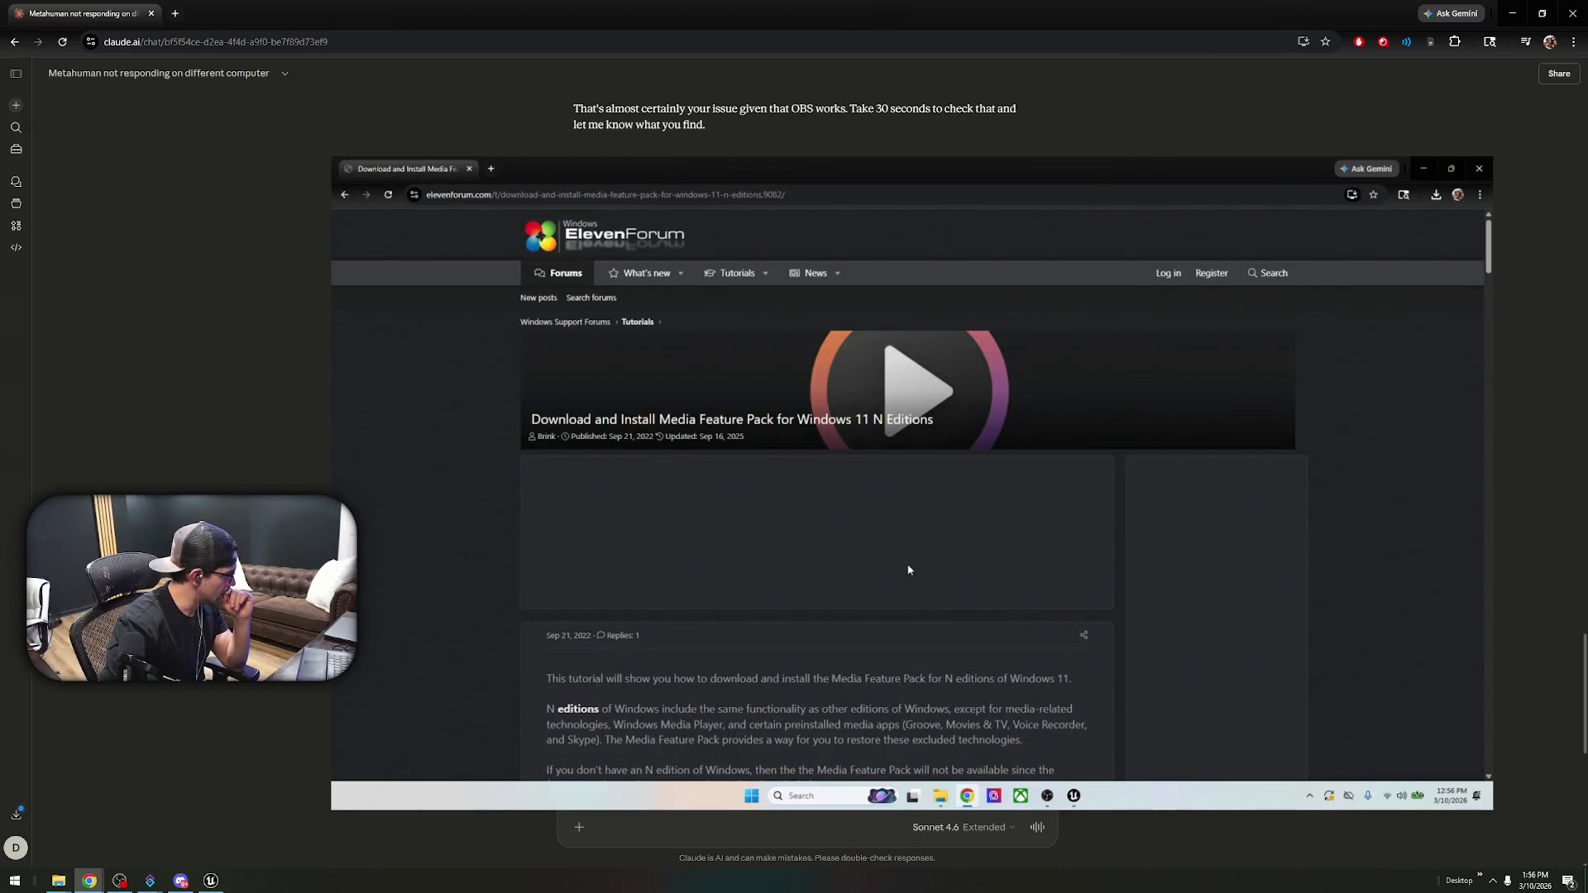
- Scroll through the Eleven Forum Windows 11 N Media Feature Pack article to its Here's How steps
scroll(907, 570, "down", 5)
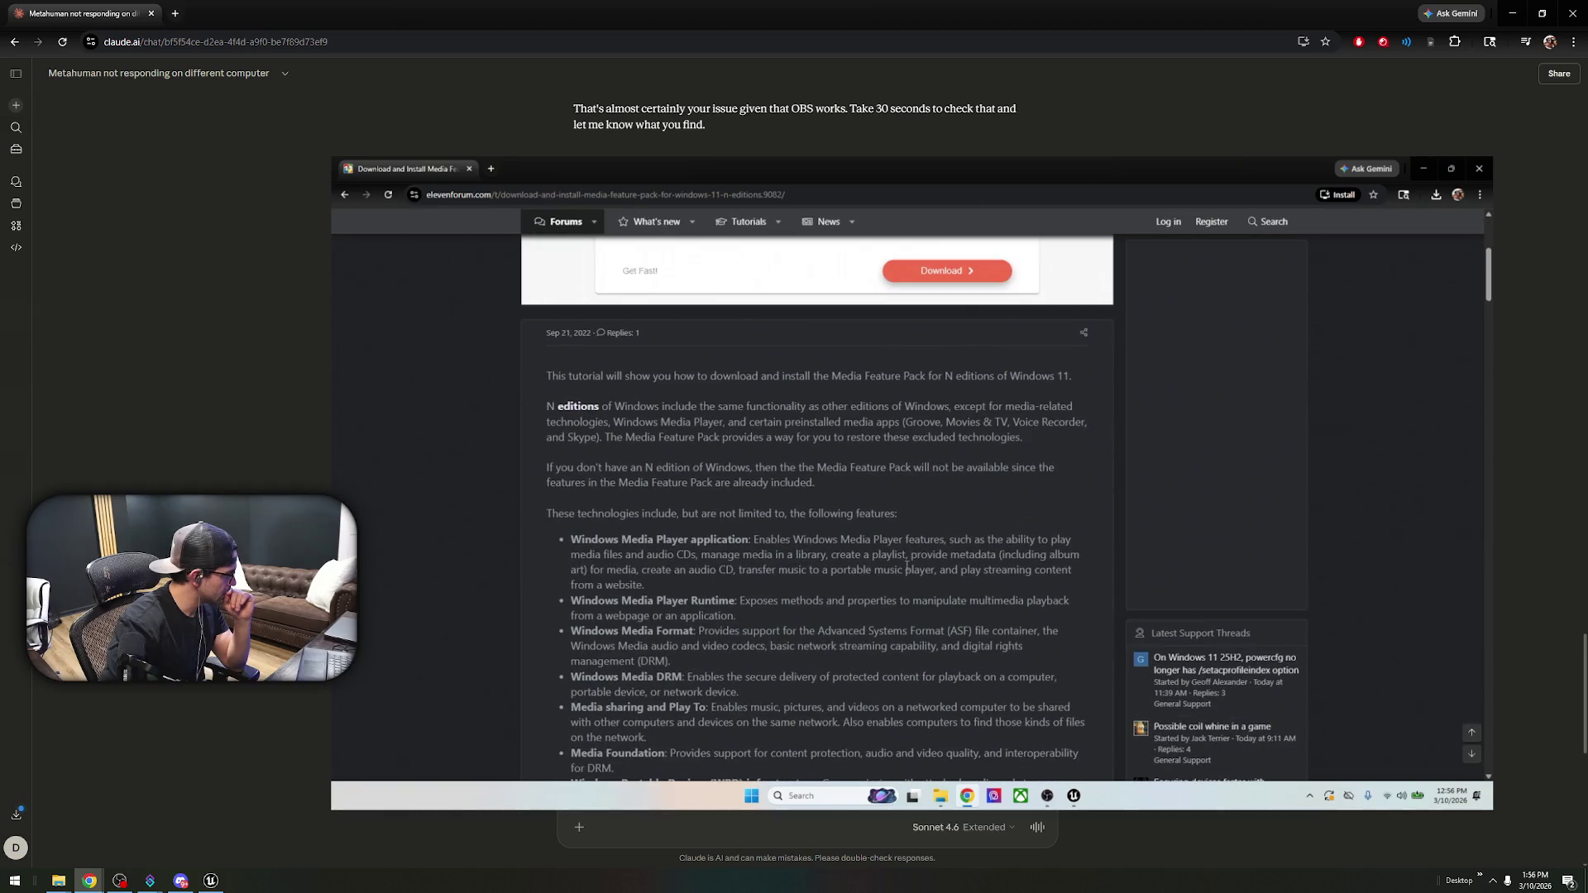
scroll(907, 569, "down", 10)
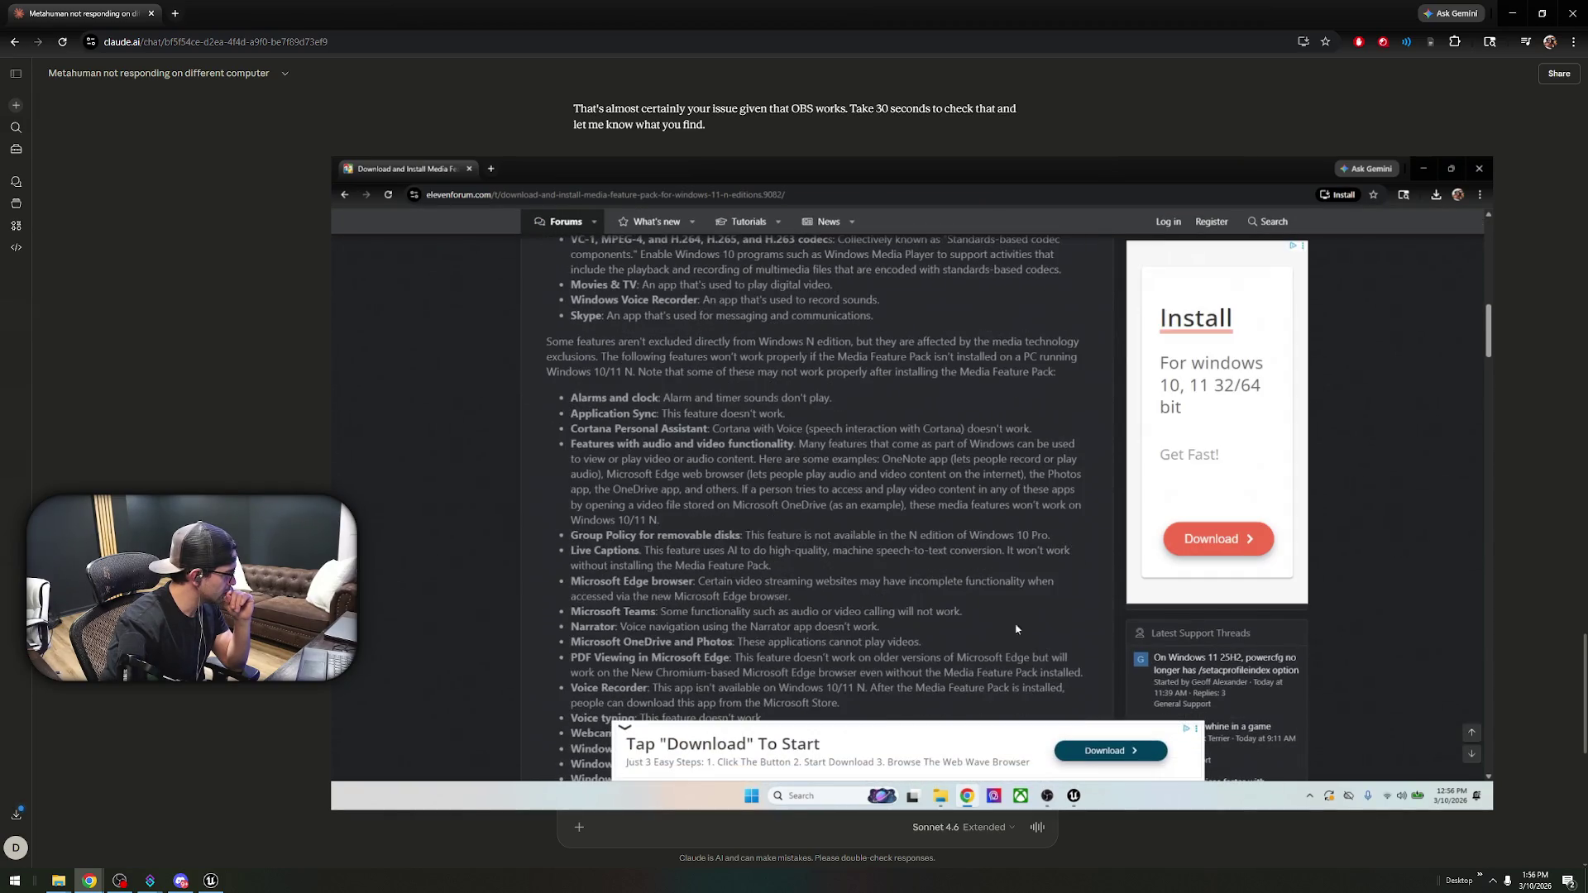
scroll(970, 602, "down", 8)
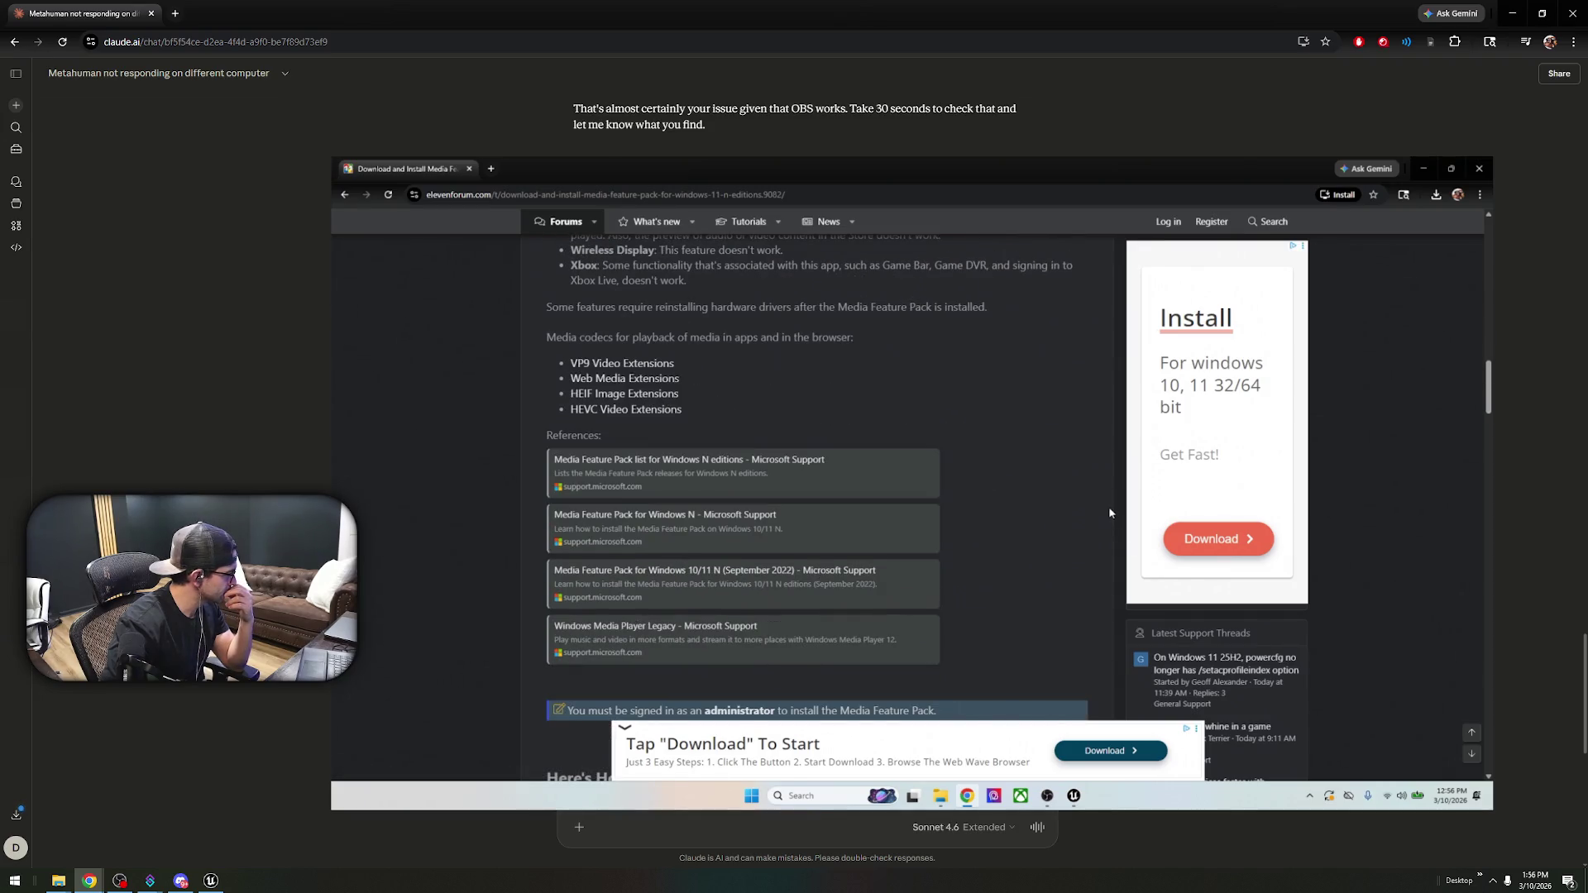
scroll(1108, 575, "down", 4)
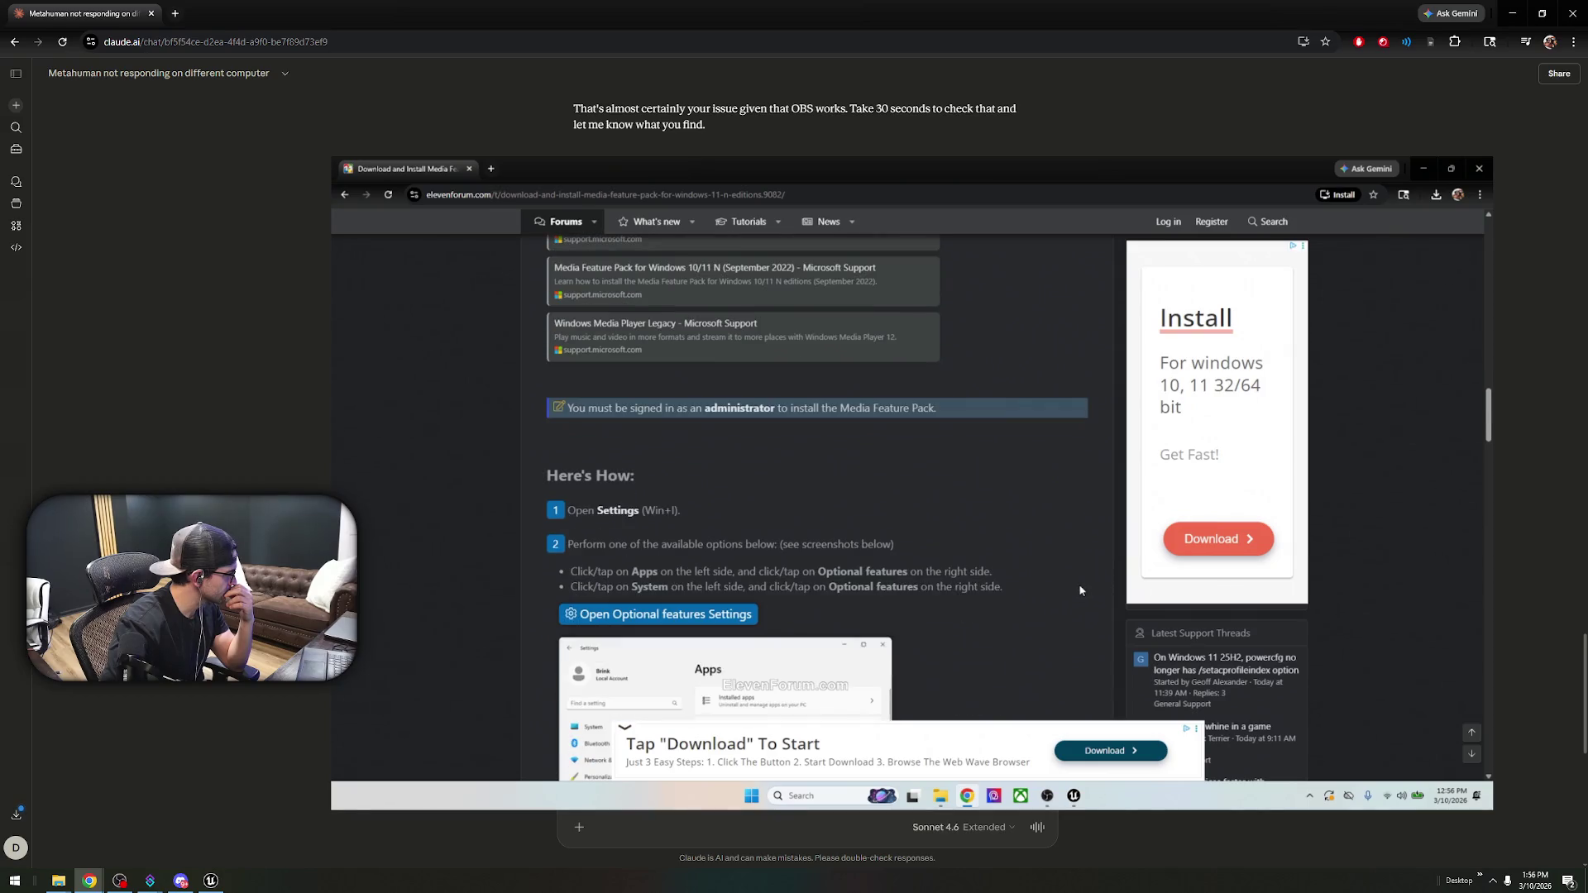
scroll(1079, 590, "down", 2)
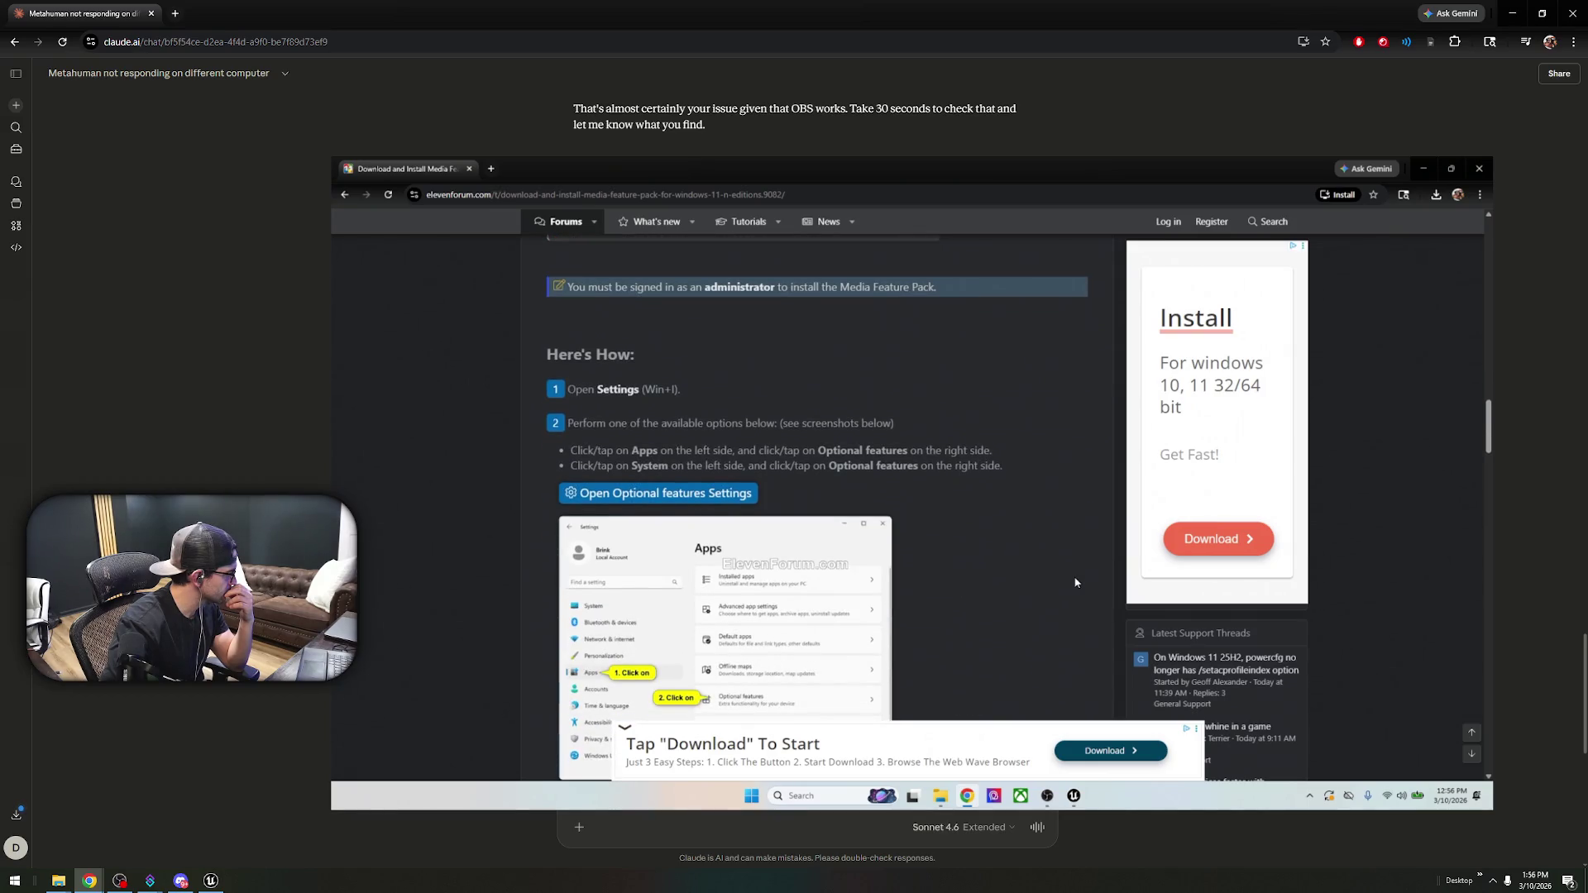
scroll(1073, 580, "down", 3)
scroll(1068, 579, "down", 3)
scroll(1066, 578, "down", 3)
scroll(1059, 575, "down", 6)
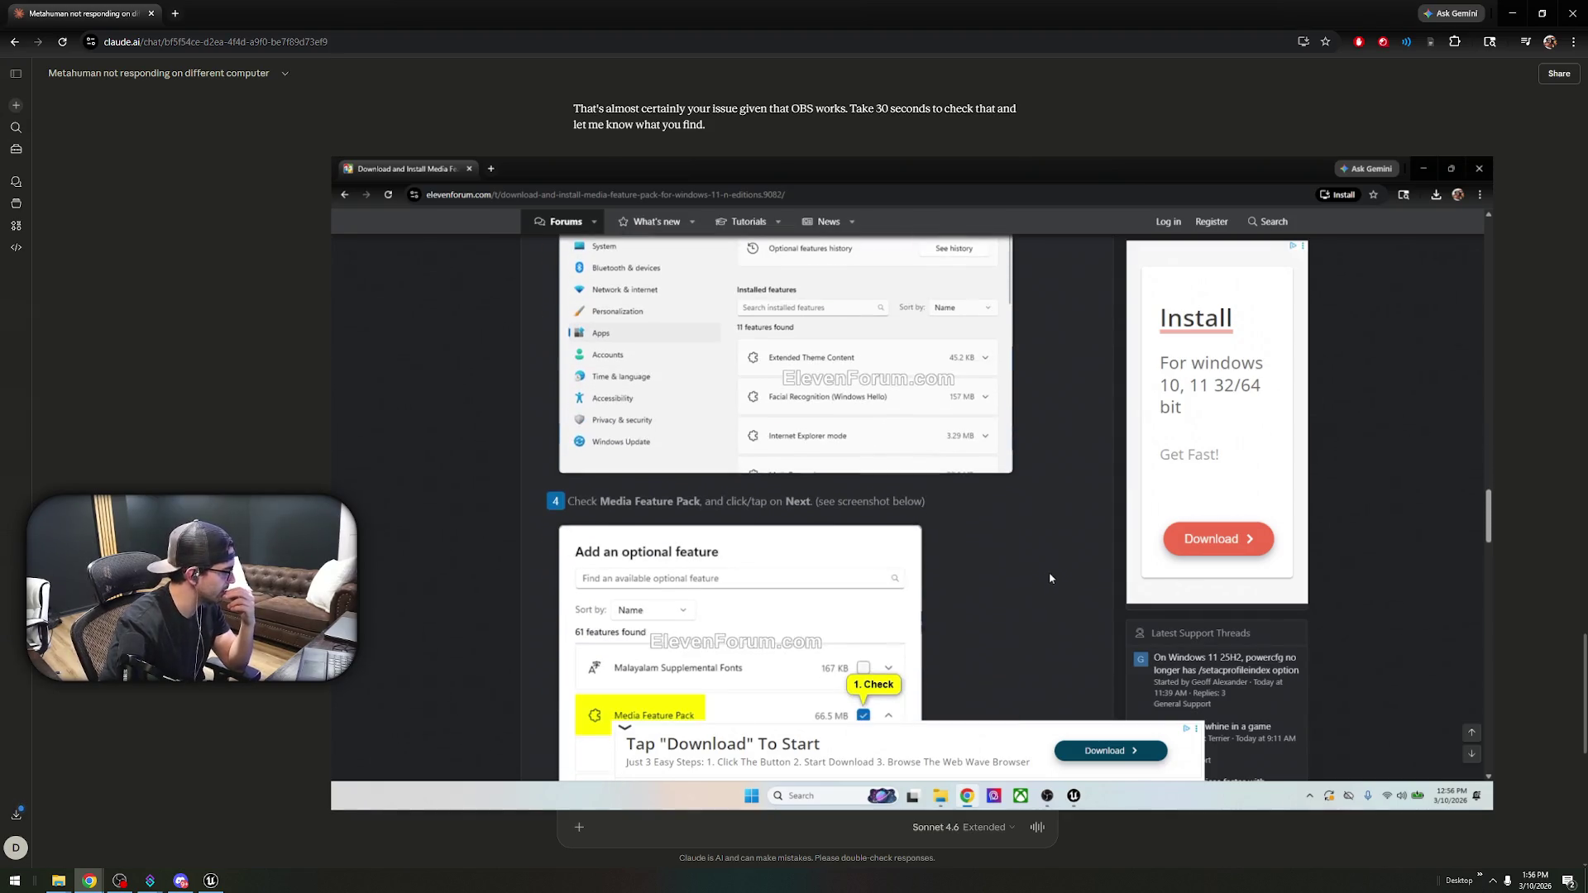
scroll(1048, 578, "down", 4)
scroll(1044, 580, "down", 4)
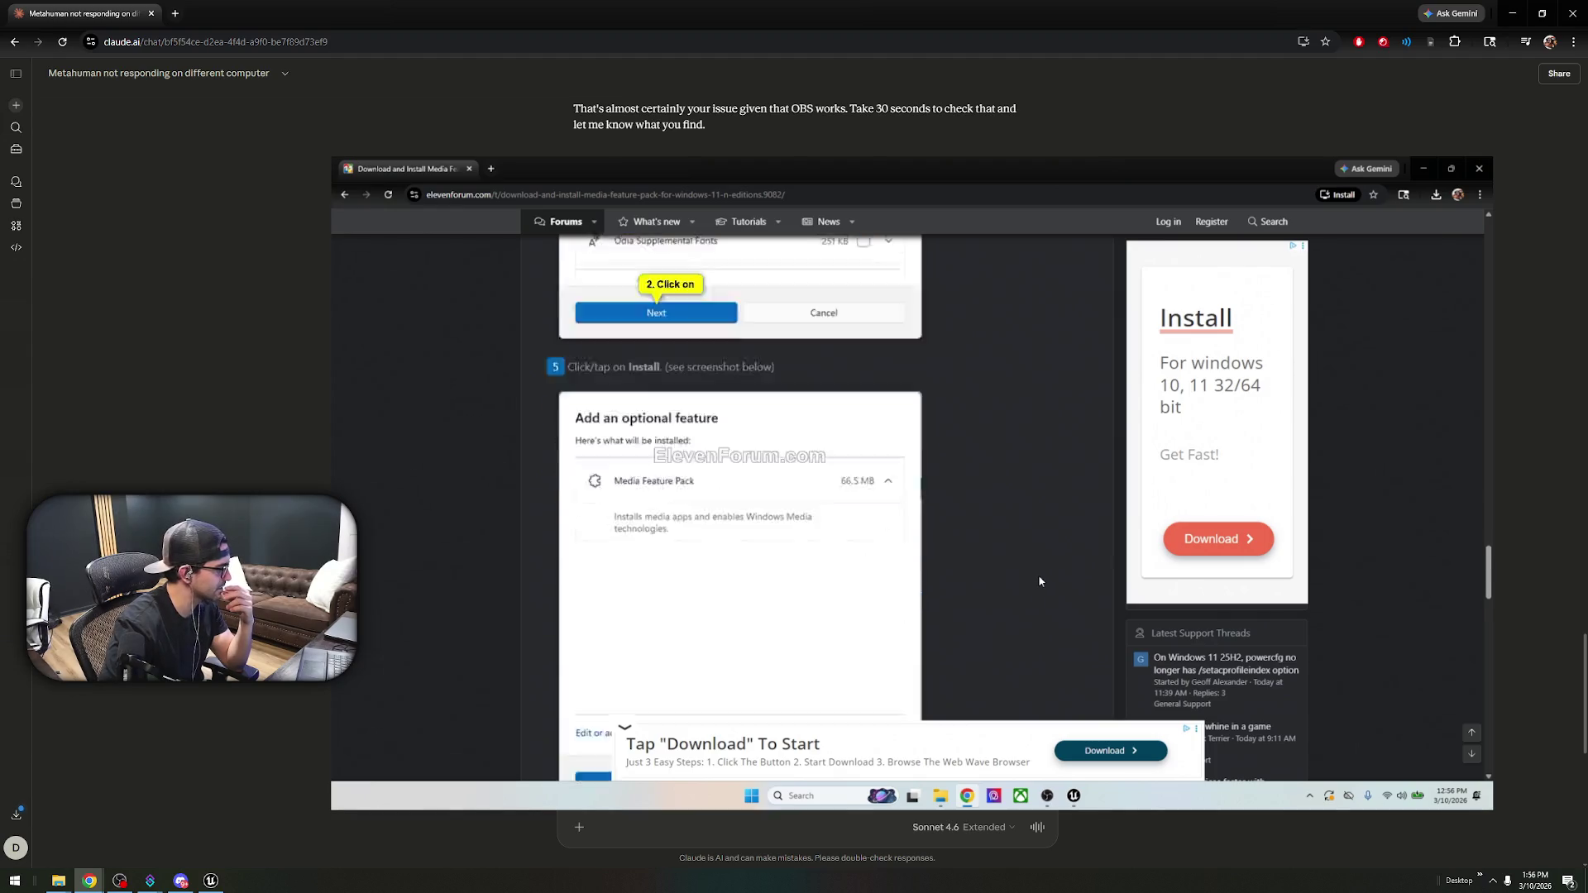
scroll(1038, 576, "up", 4)
scroll(1035, 570, "up", 8)
scroll(1014, 573, "up", 8)
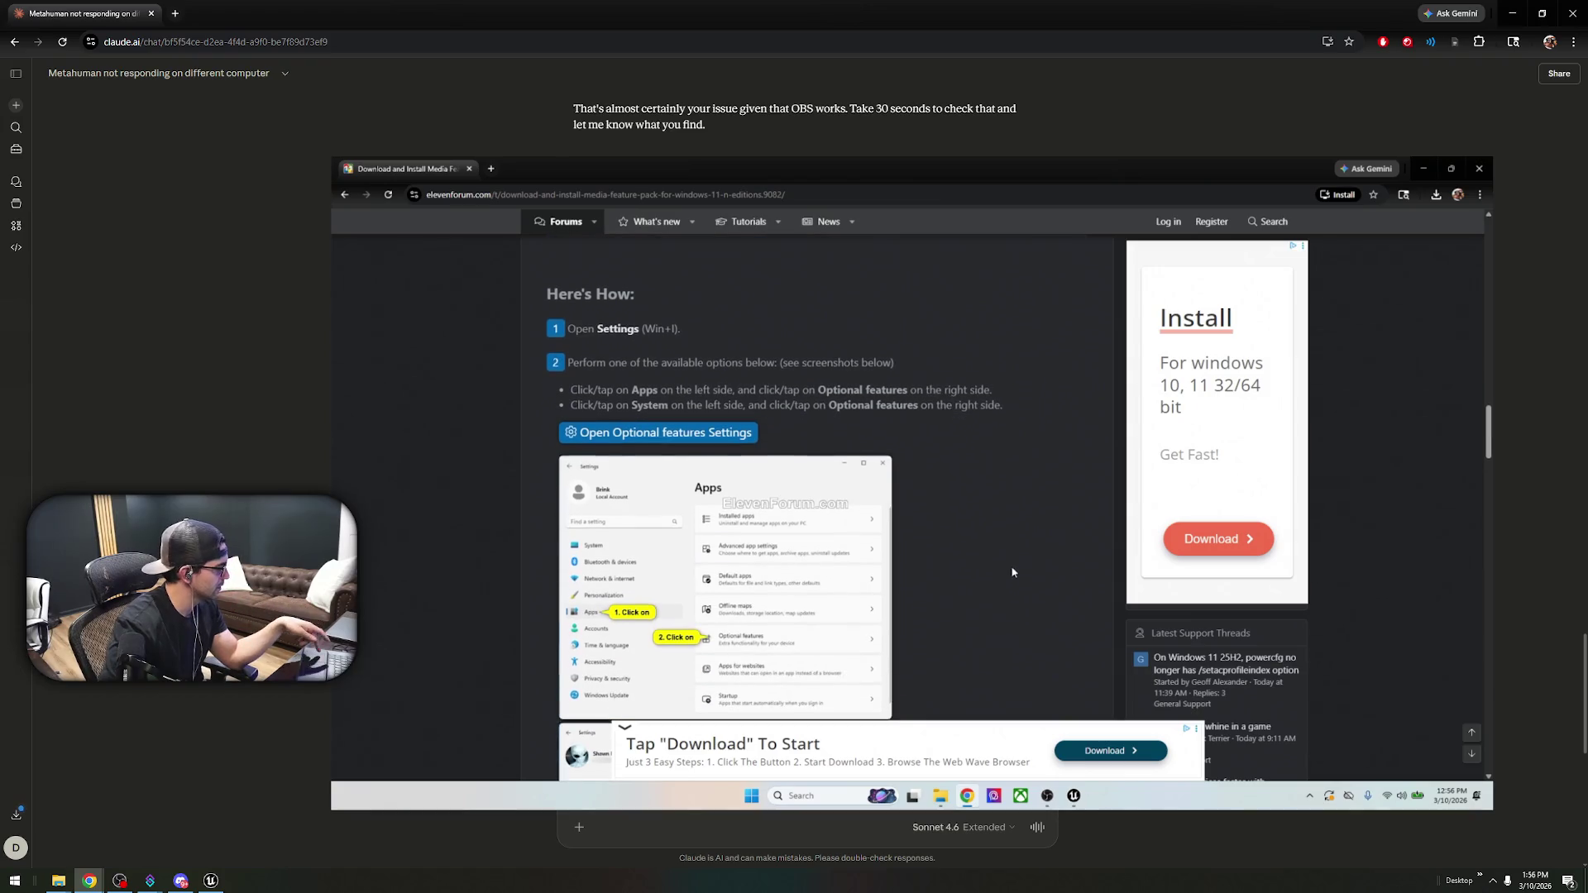
- Launch Settings from the Start search, move the window aside, and go to Apps
key("super")
type("settings")
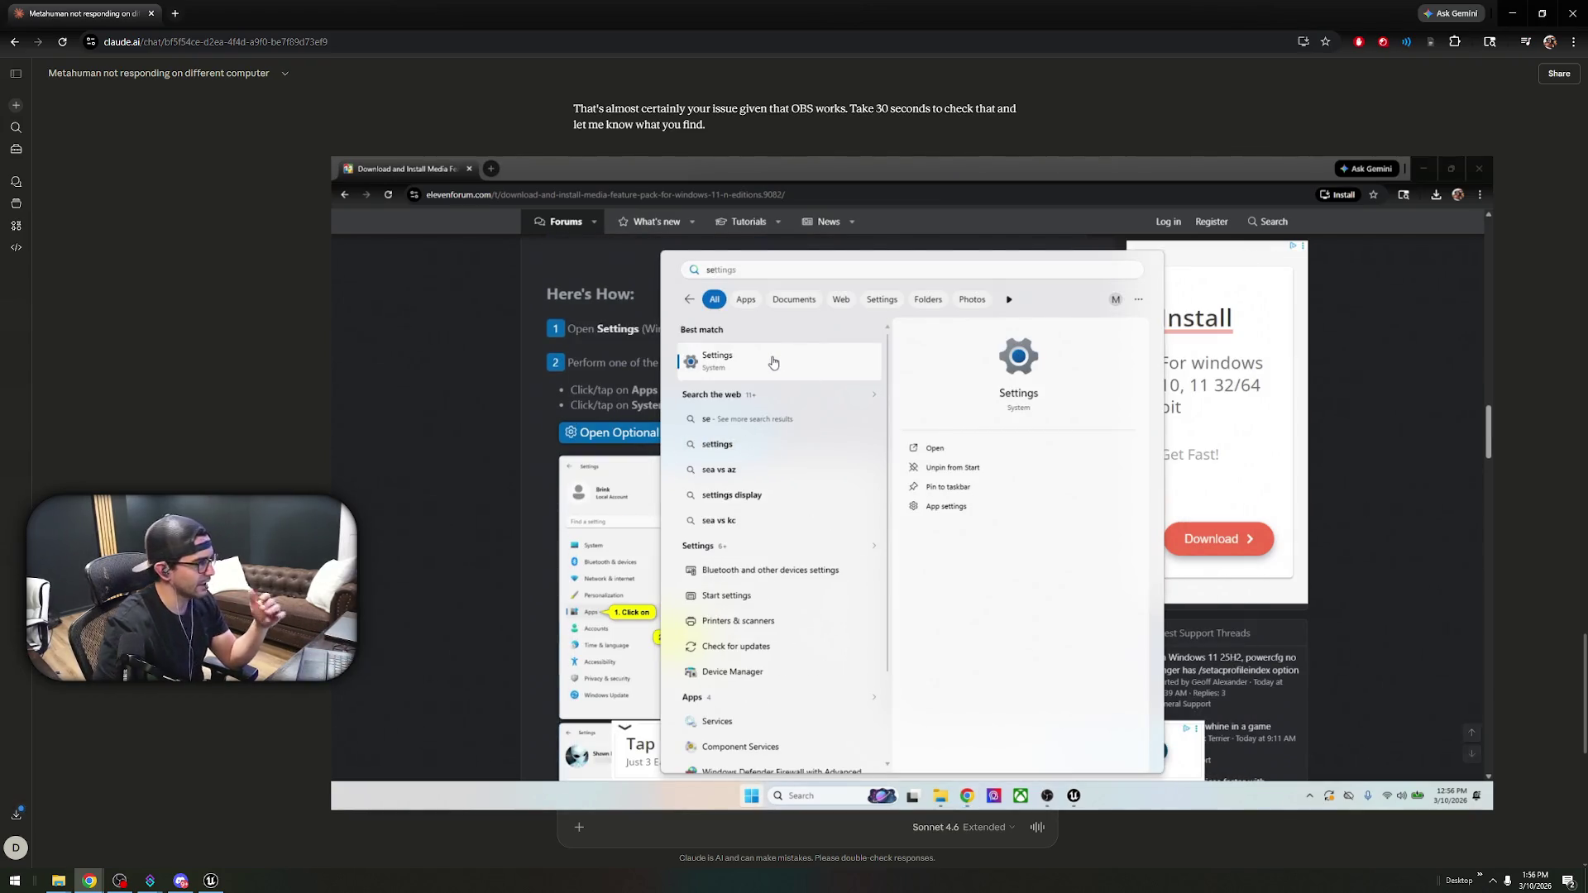
left_click(801, 365)
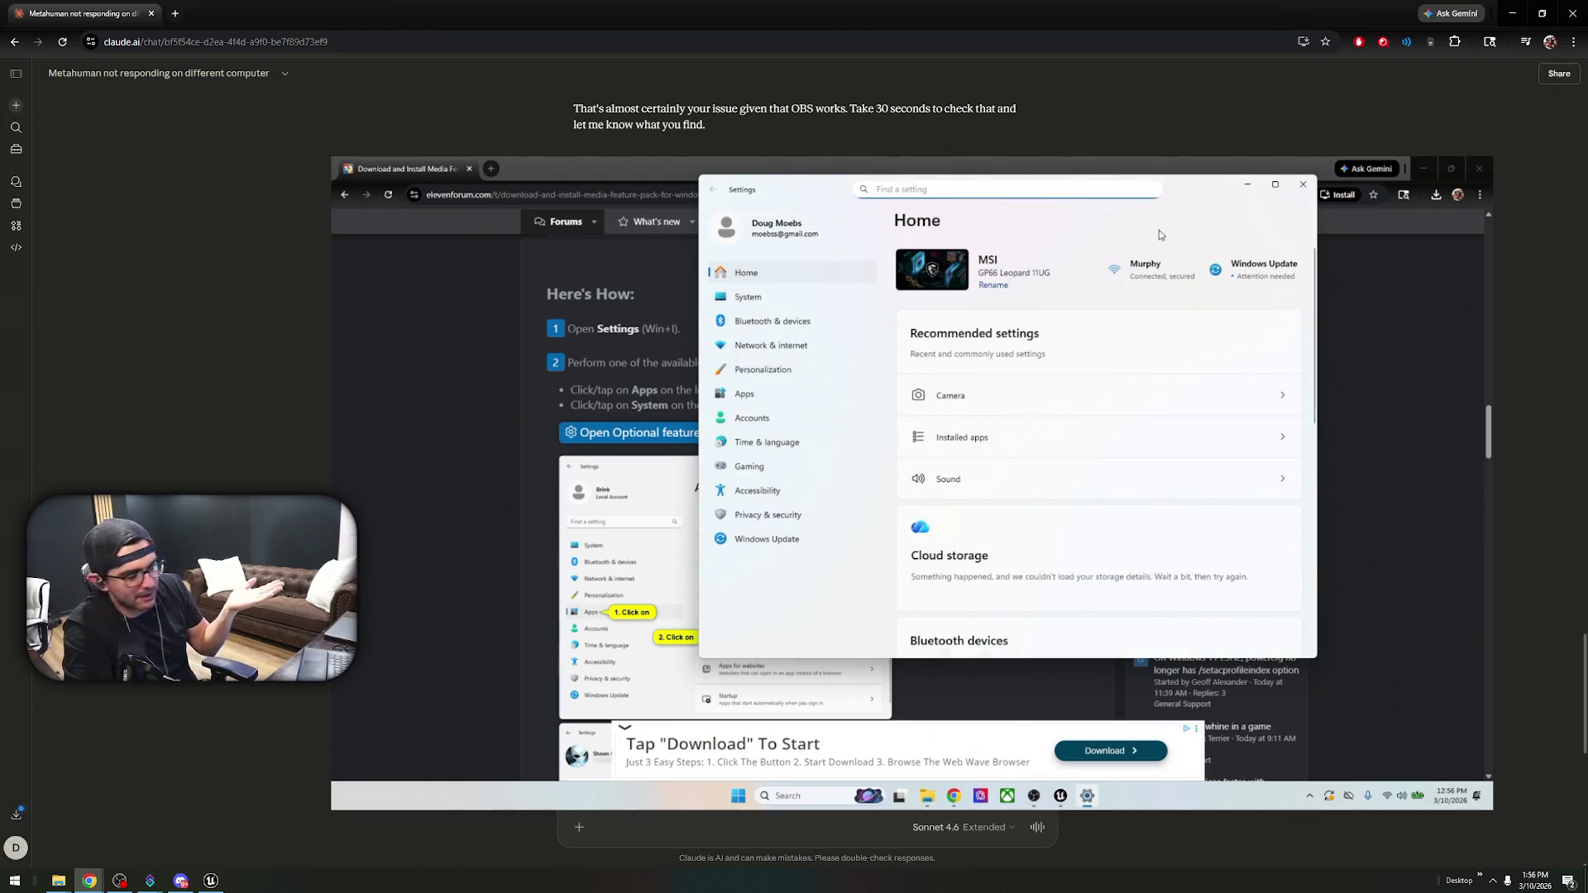
left_click_drag(1198, 204, 1371, 221)
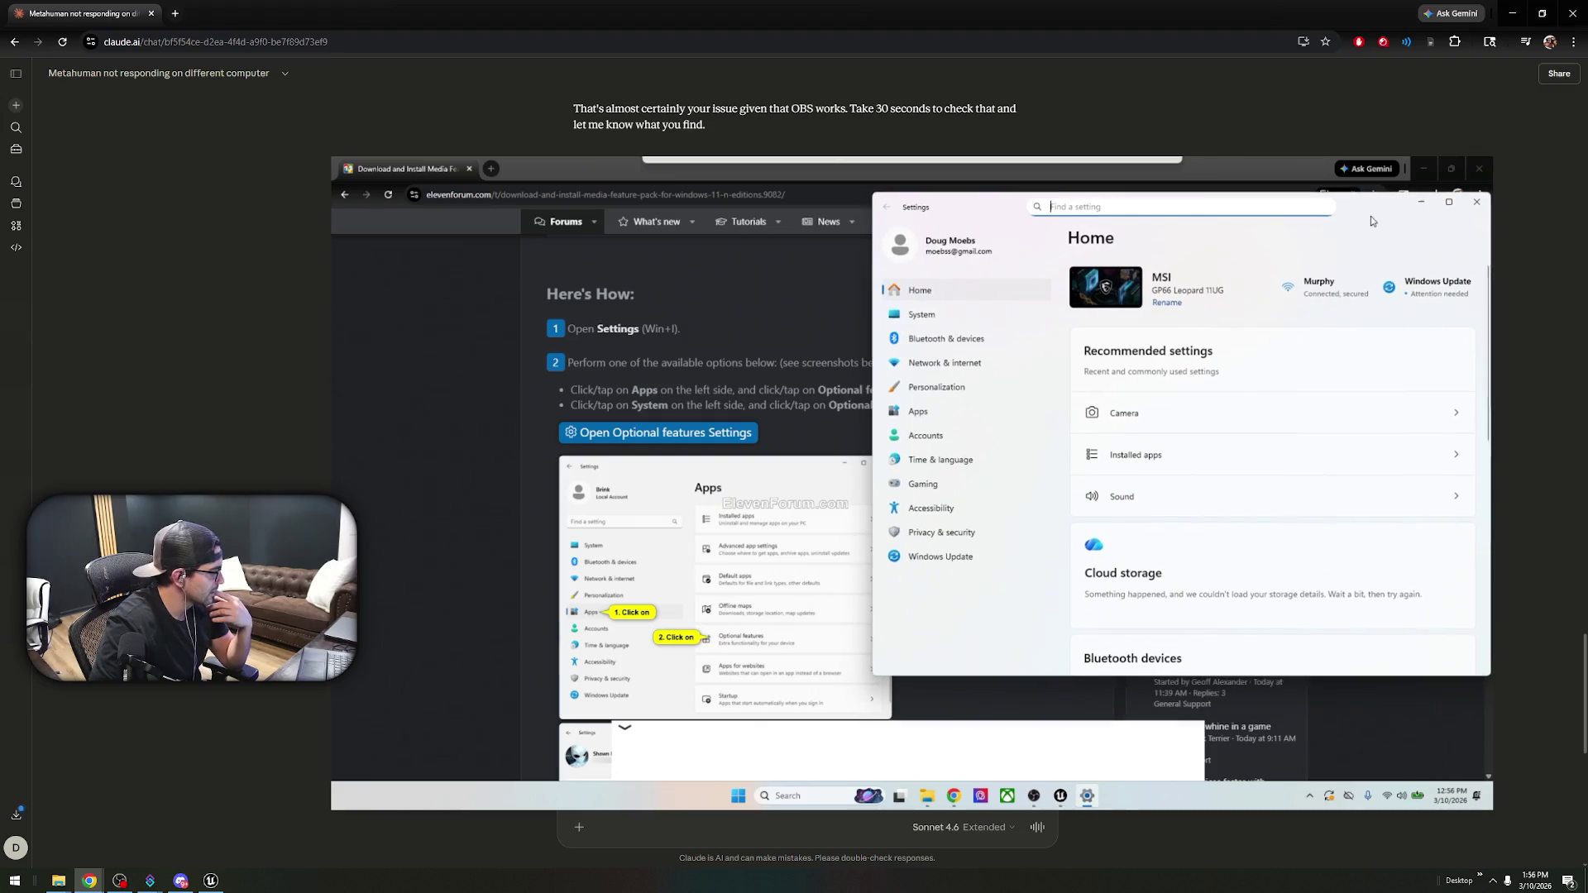
scroll(1236, 408, "down", 1)
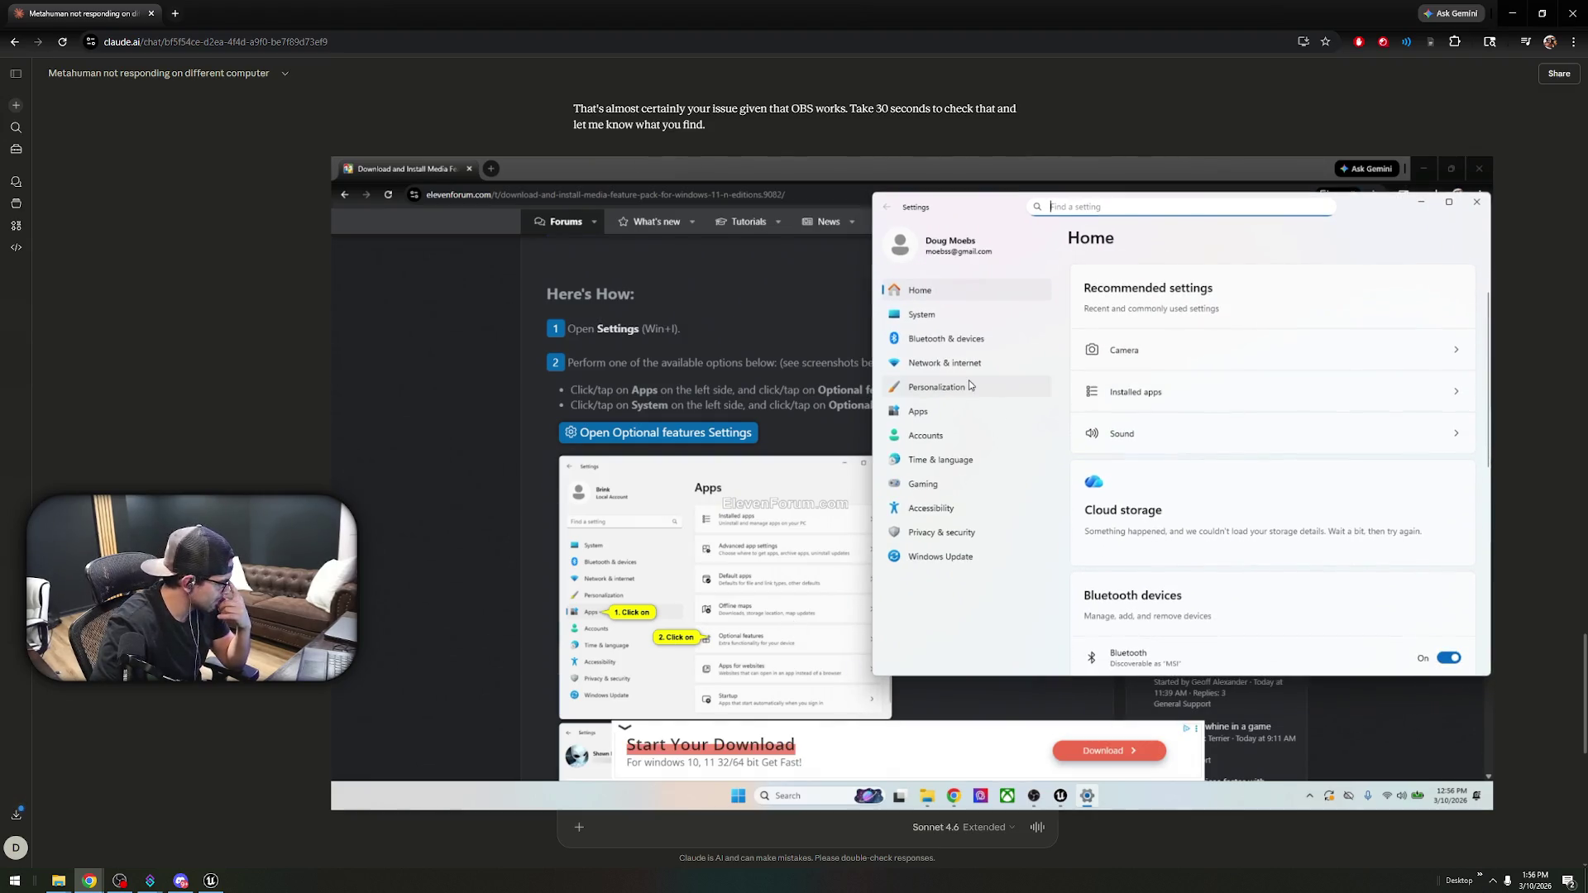
left_click(914, 412)
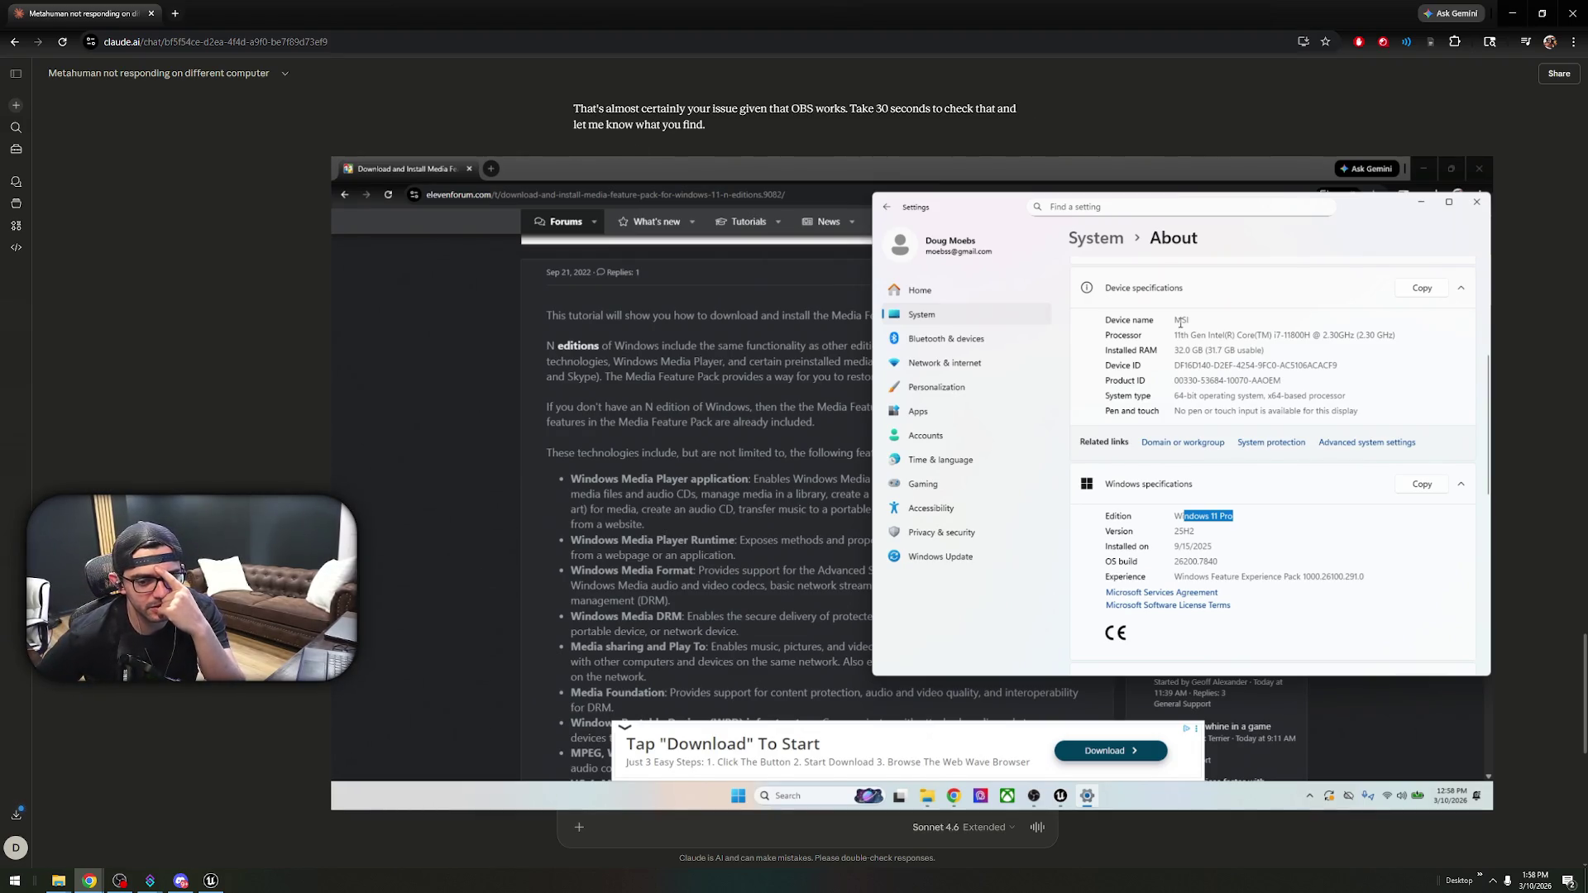
- Confirm the About page lists Windows 11 Pro, then close Settings and show the desktop
scroll(798, 116, "up", 2)
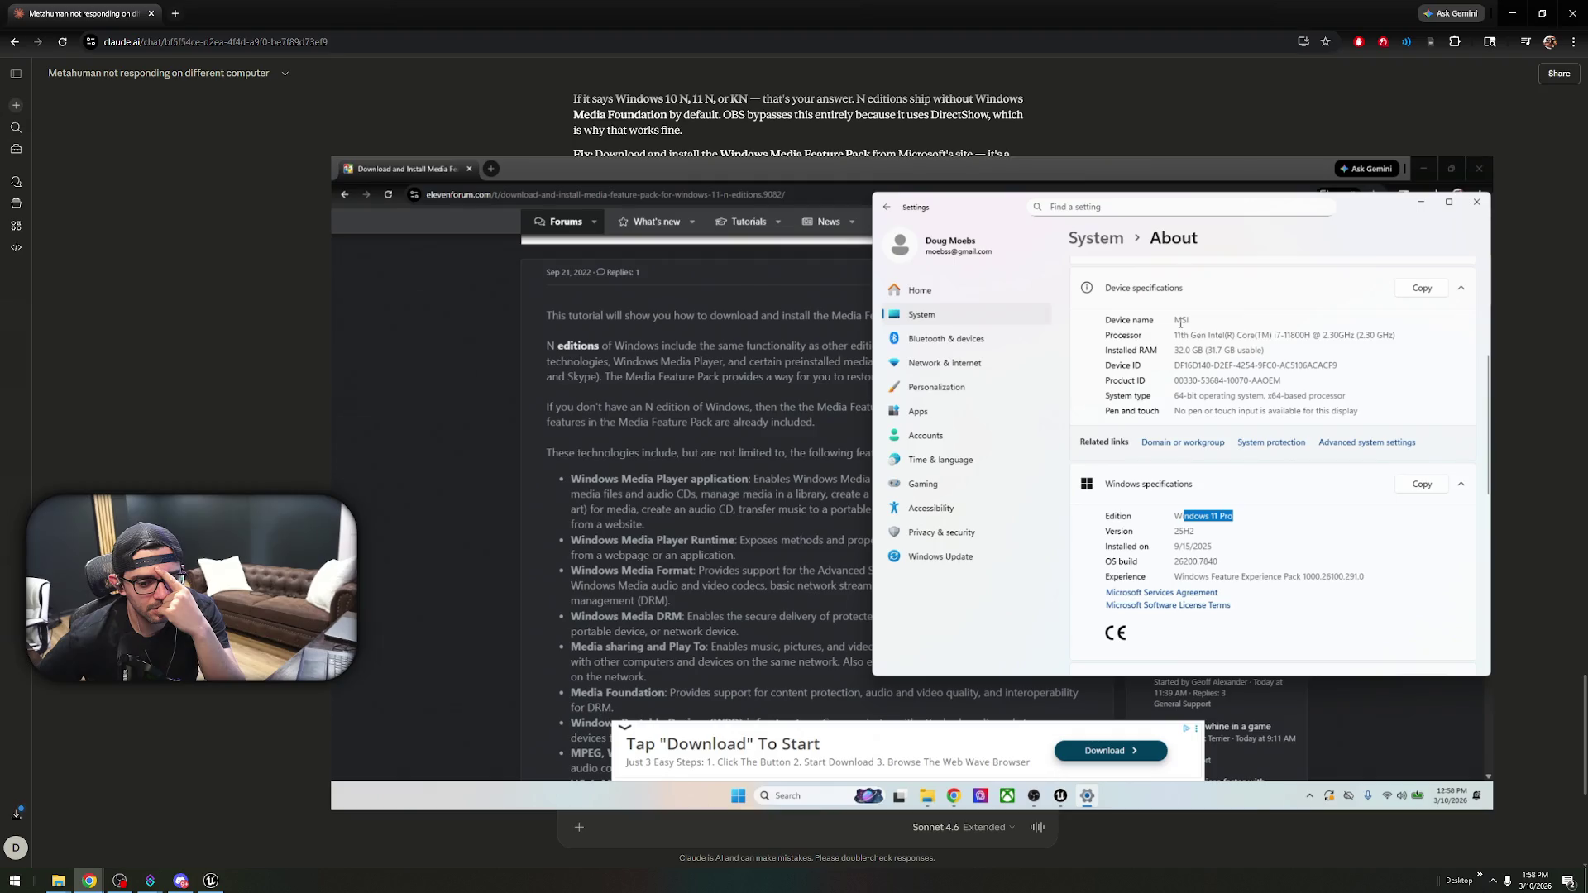
scroll(799, 120, "down", 2)
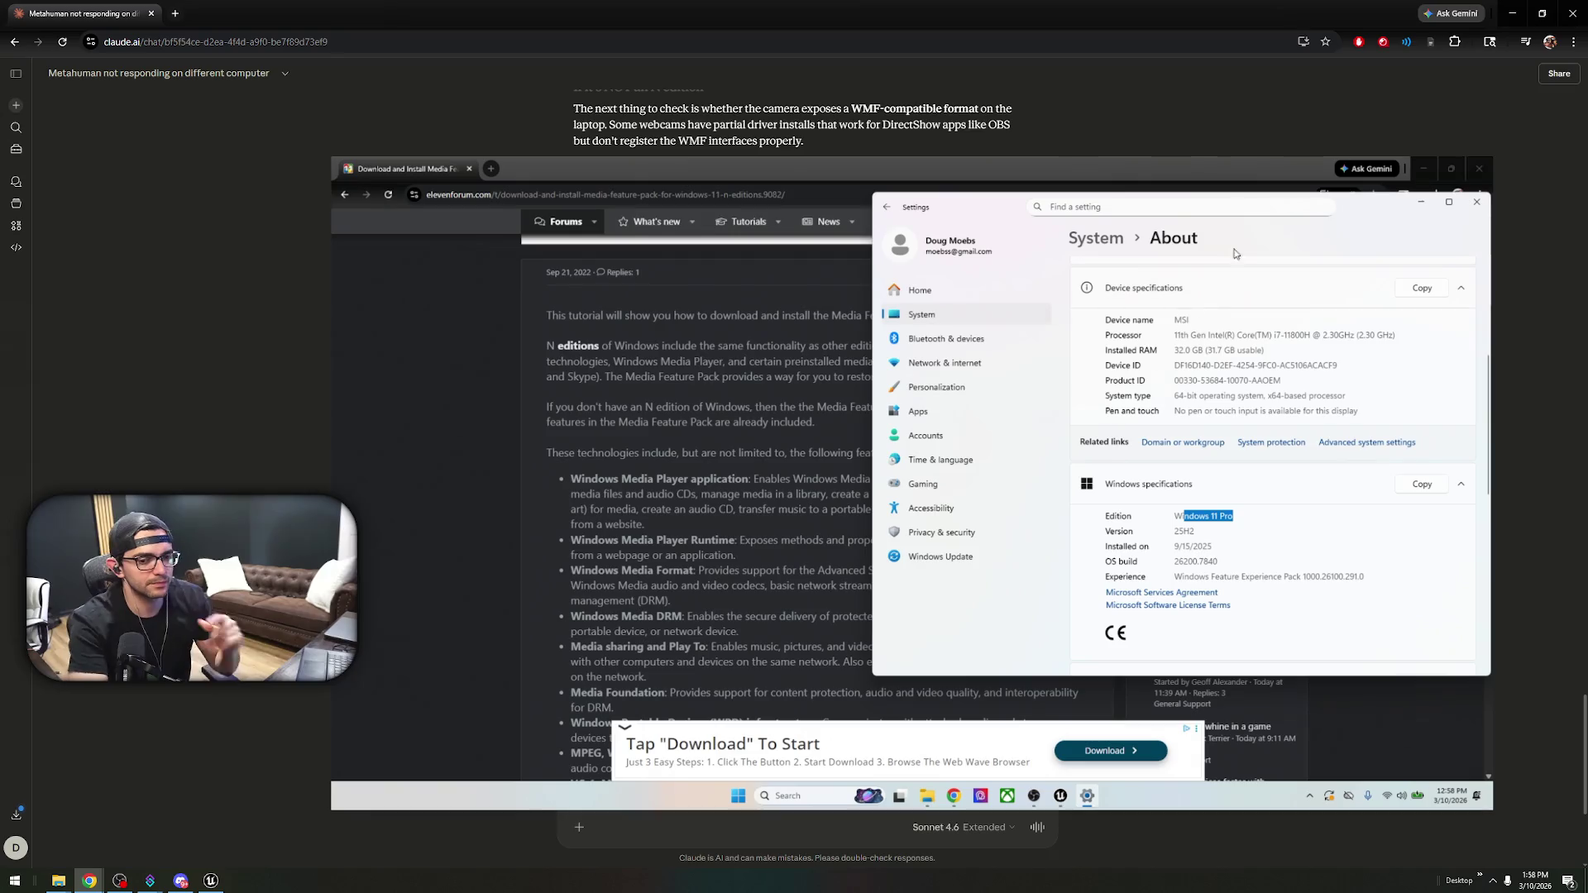
left_click(1477, 202)
key("super+d")
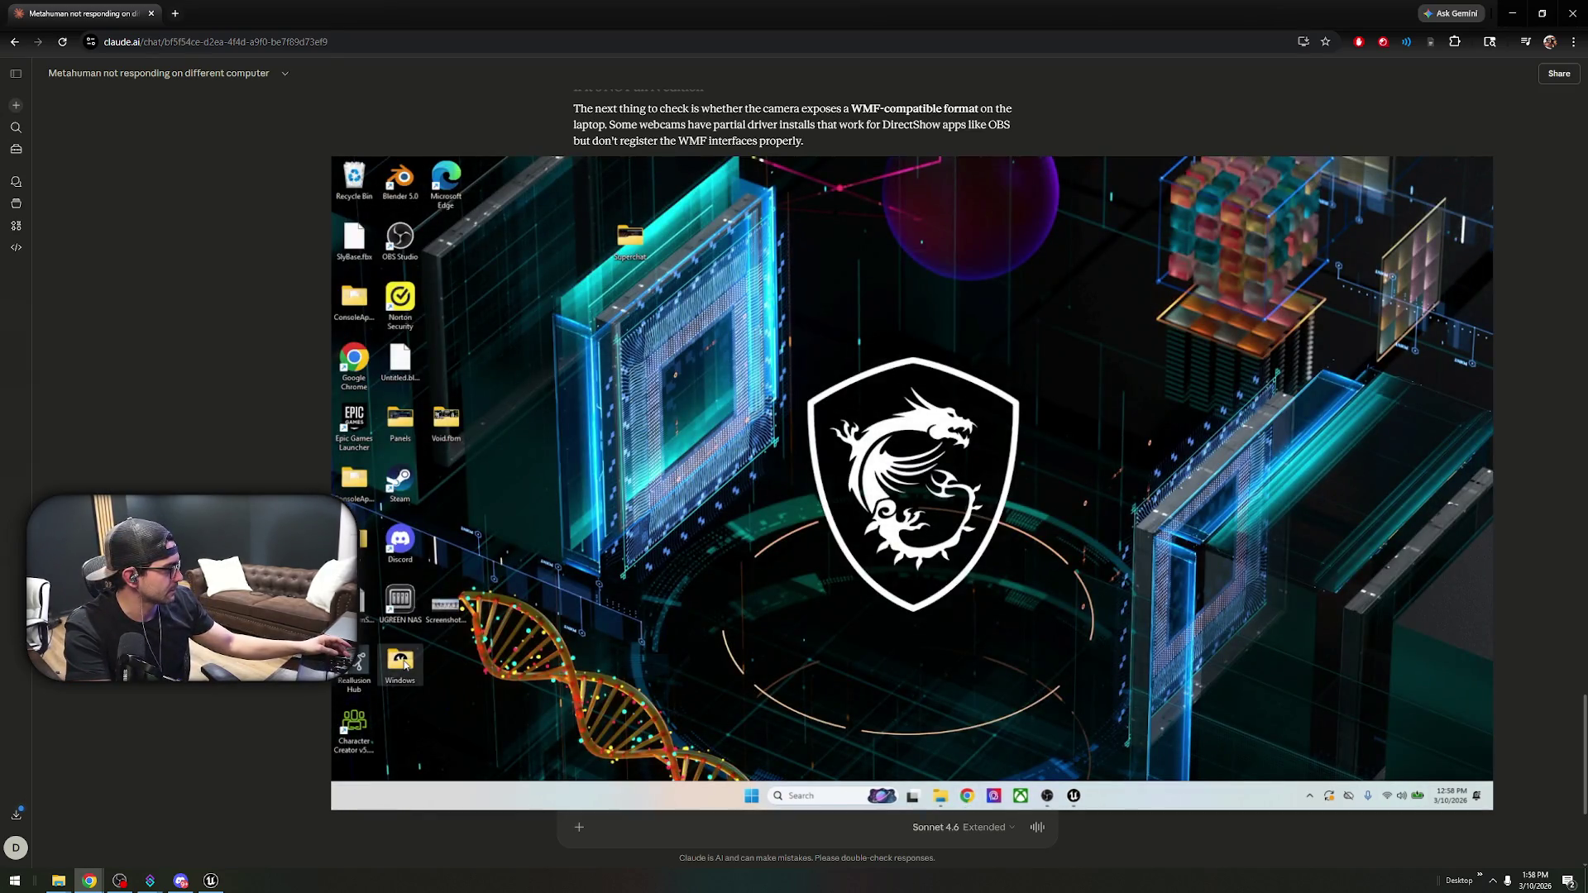
- Open the desktop Windows folder and show its Properties (2.26 GB, 362 files, 106 folders)
double_click(429, 659)
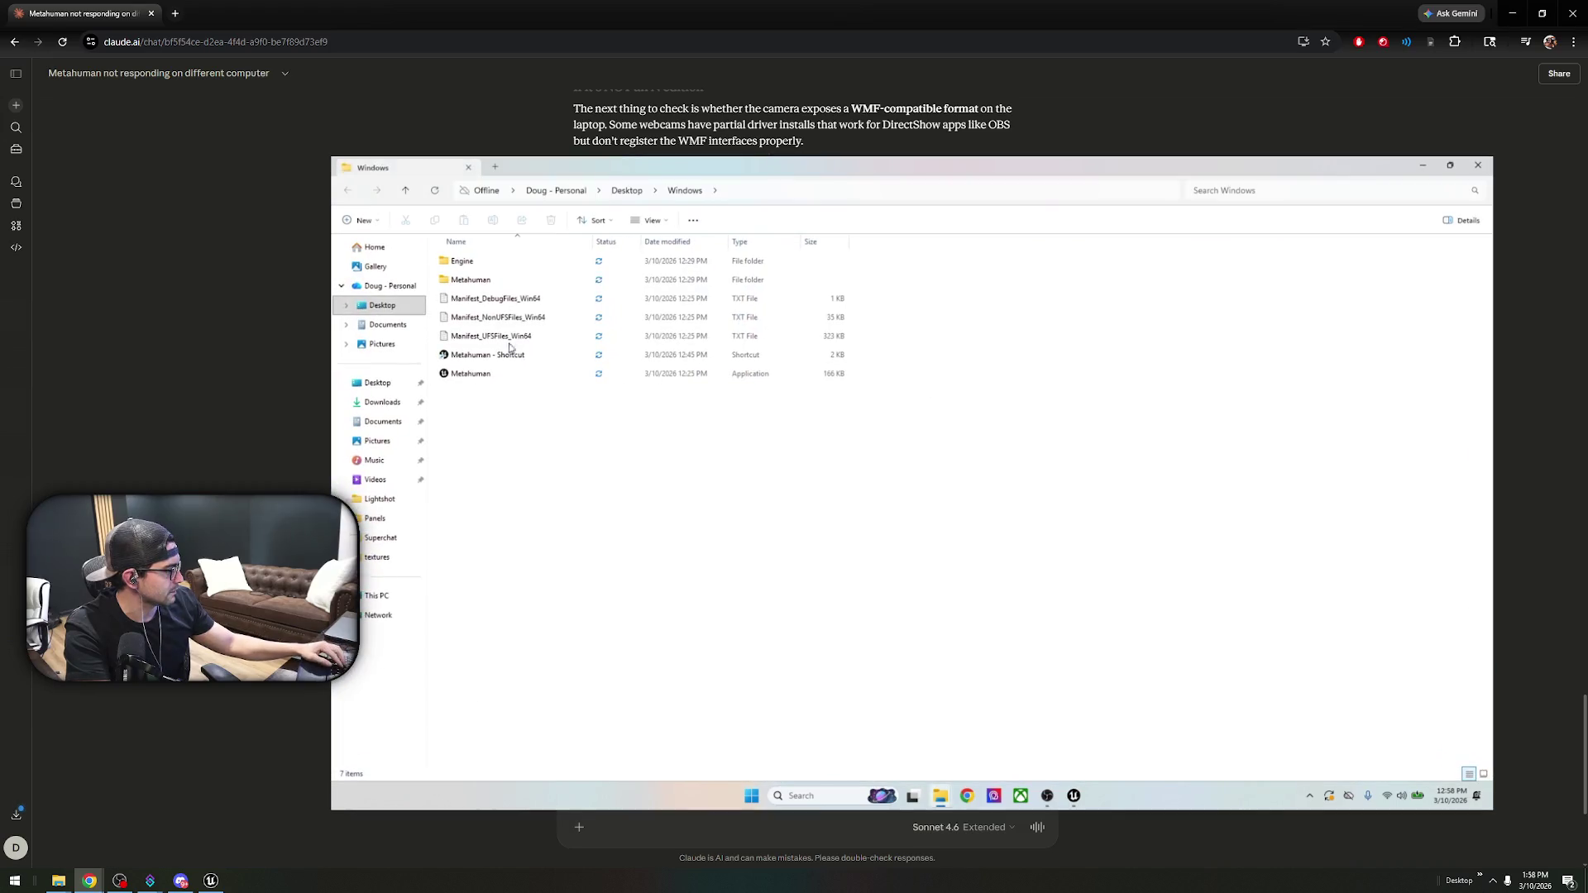
right_click(493, 374)
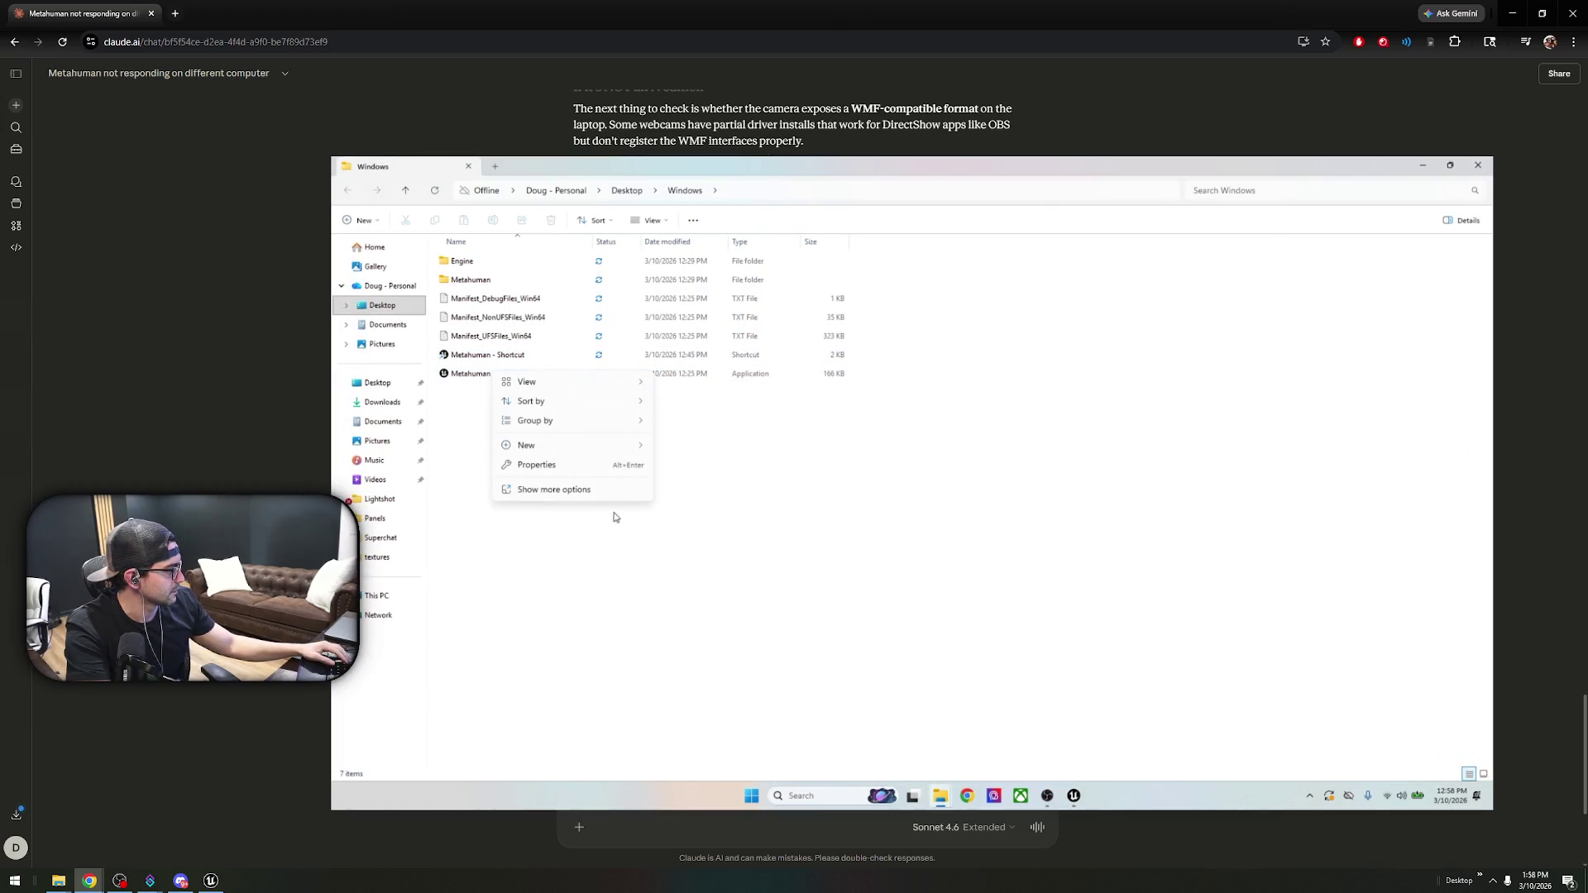
left_click(598, 471)
mouse_move(450, 246)
left_mouse_down()
mouse_move(1484, 376)
mouse_move(966, 302)
left_mouse_up()
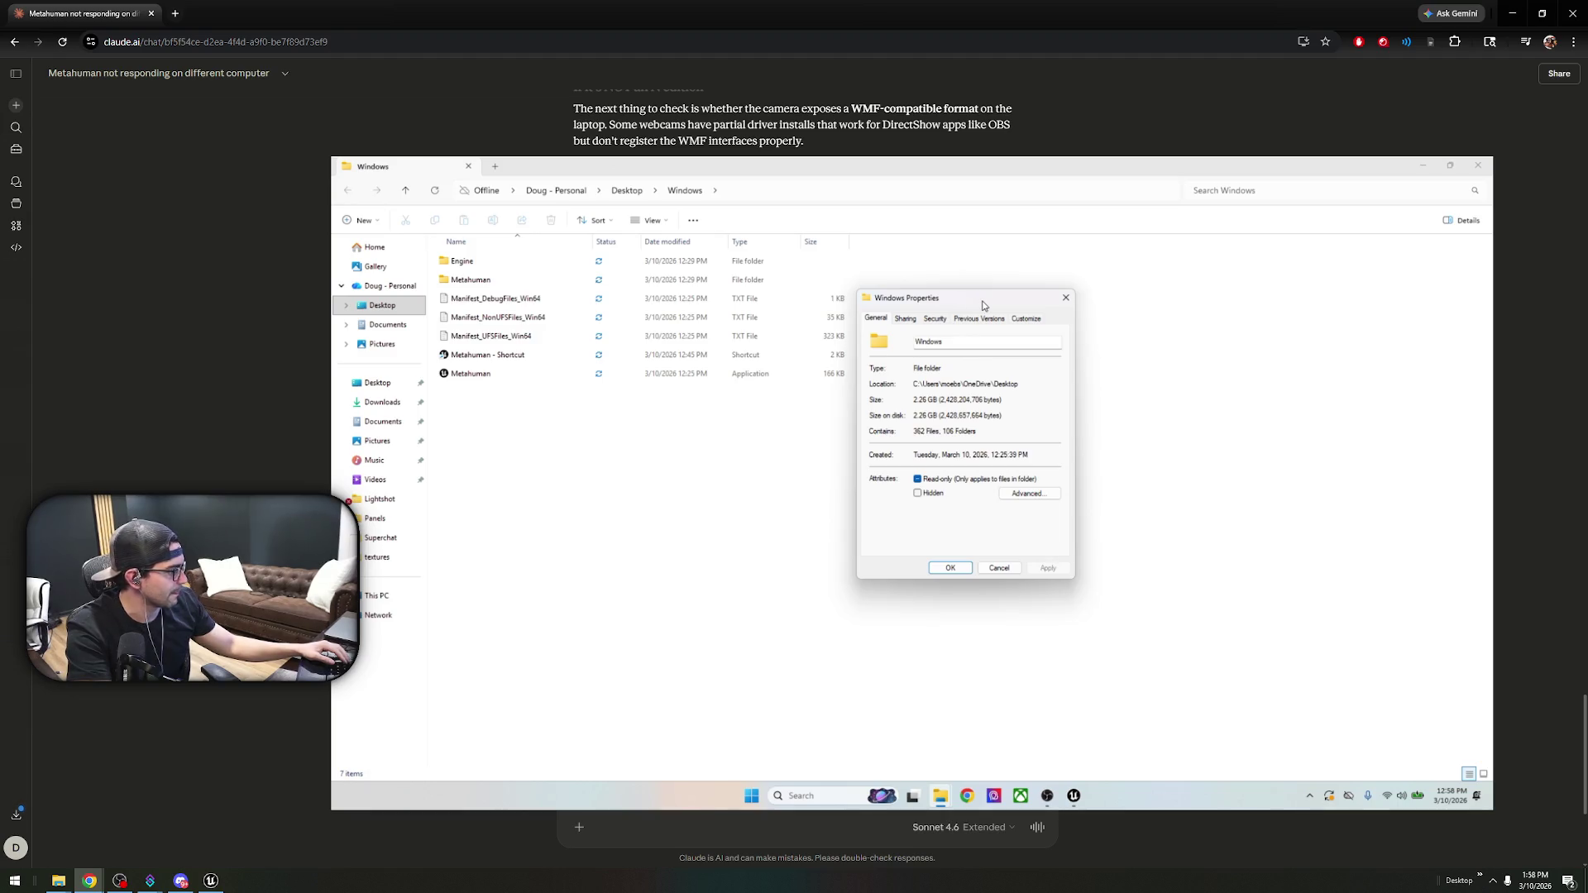
- Look through the folder's Sharing, Security, Previous Versions and Customize tabs and its advanced attributes
left_click(915, 321)
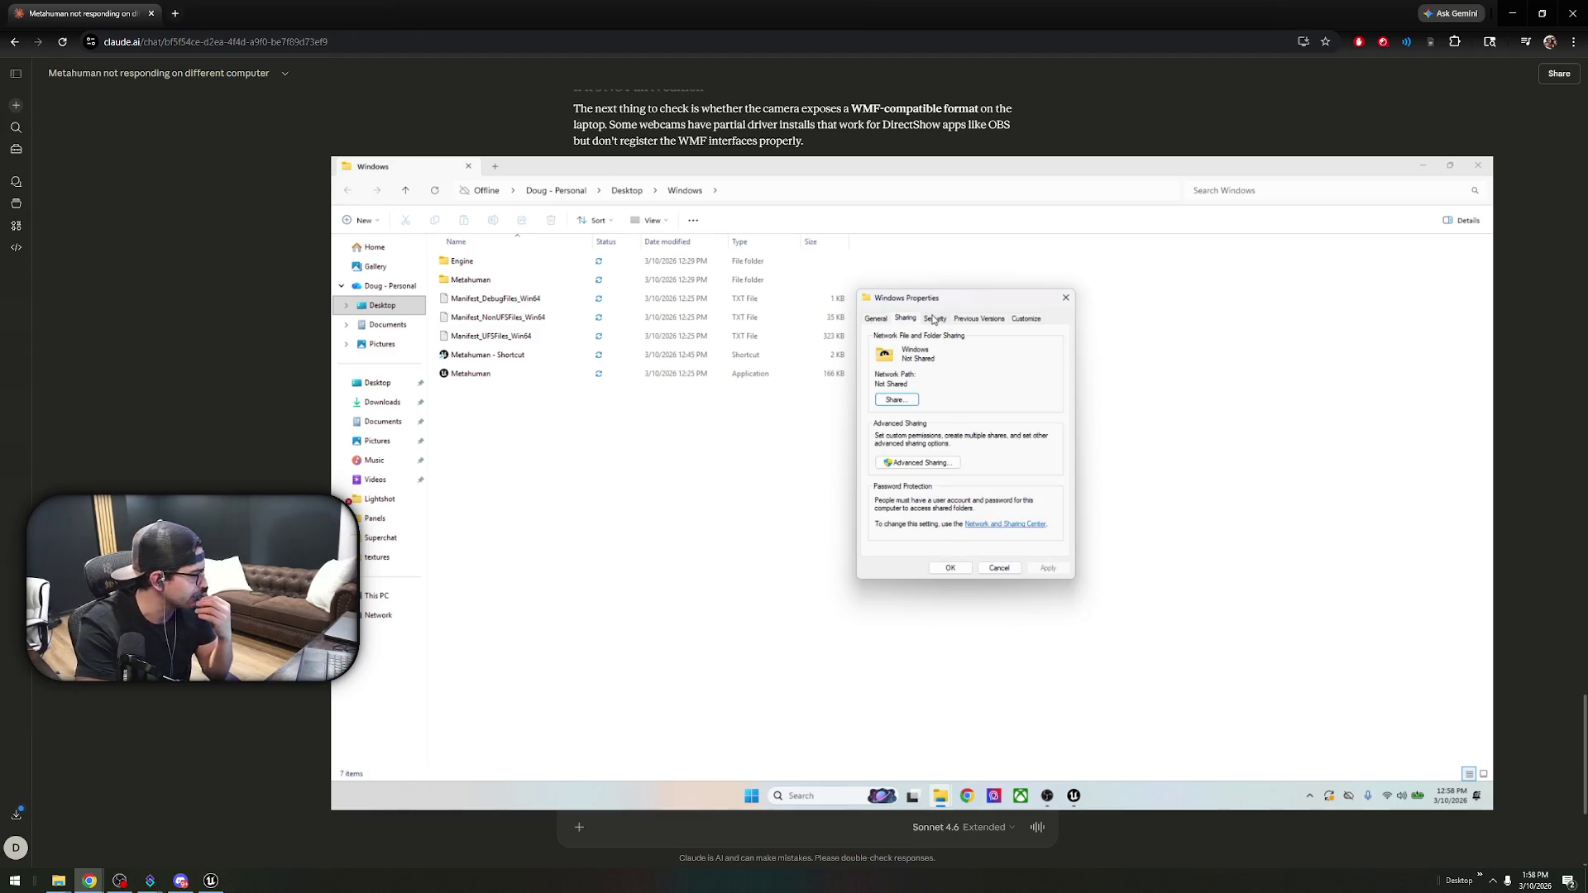
left_click(933, 320)
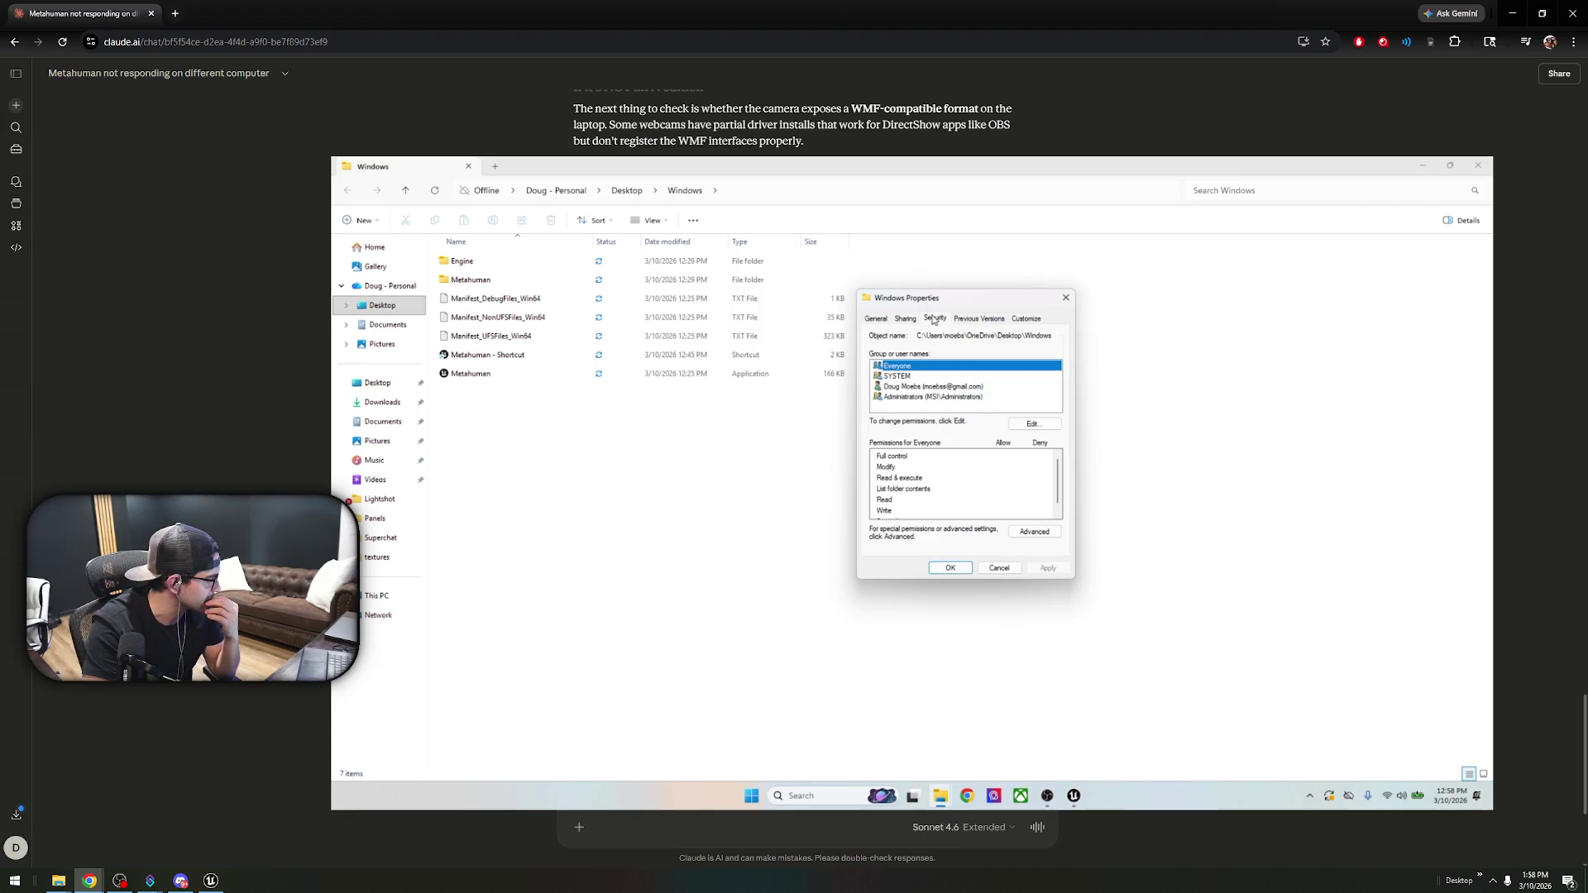
left_click(980, 320)
left_click(1019, 321)
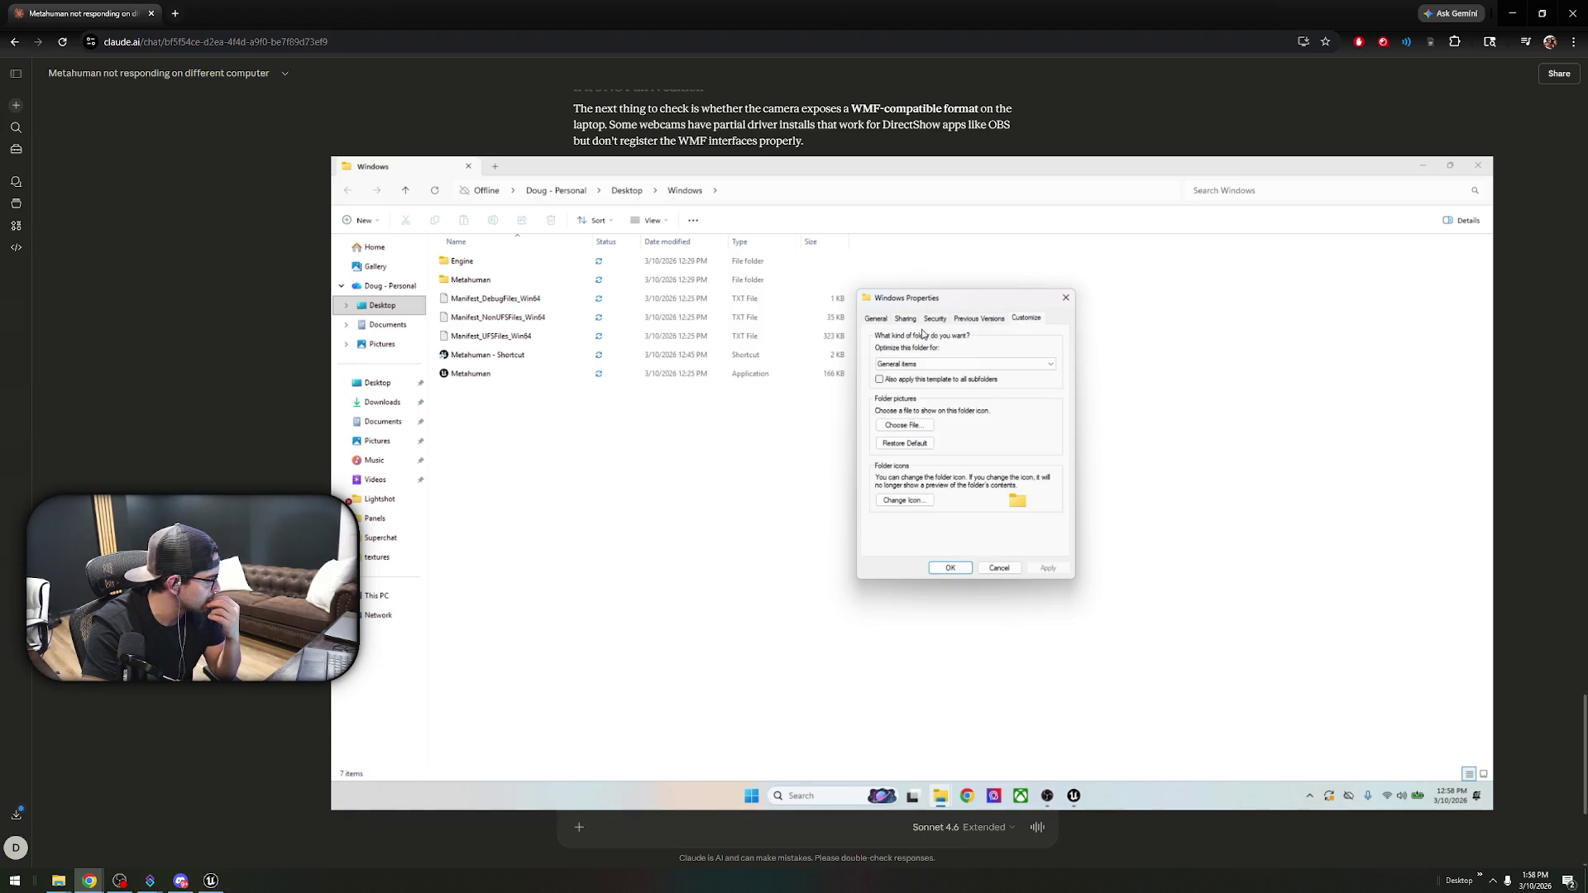
left_click(884, 321)
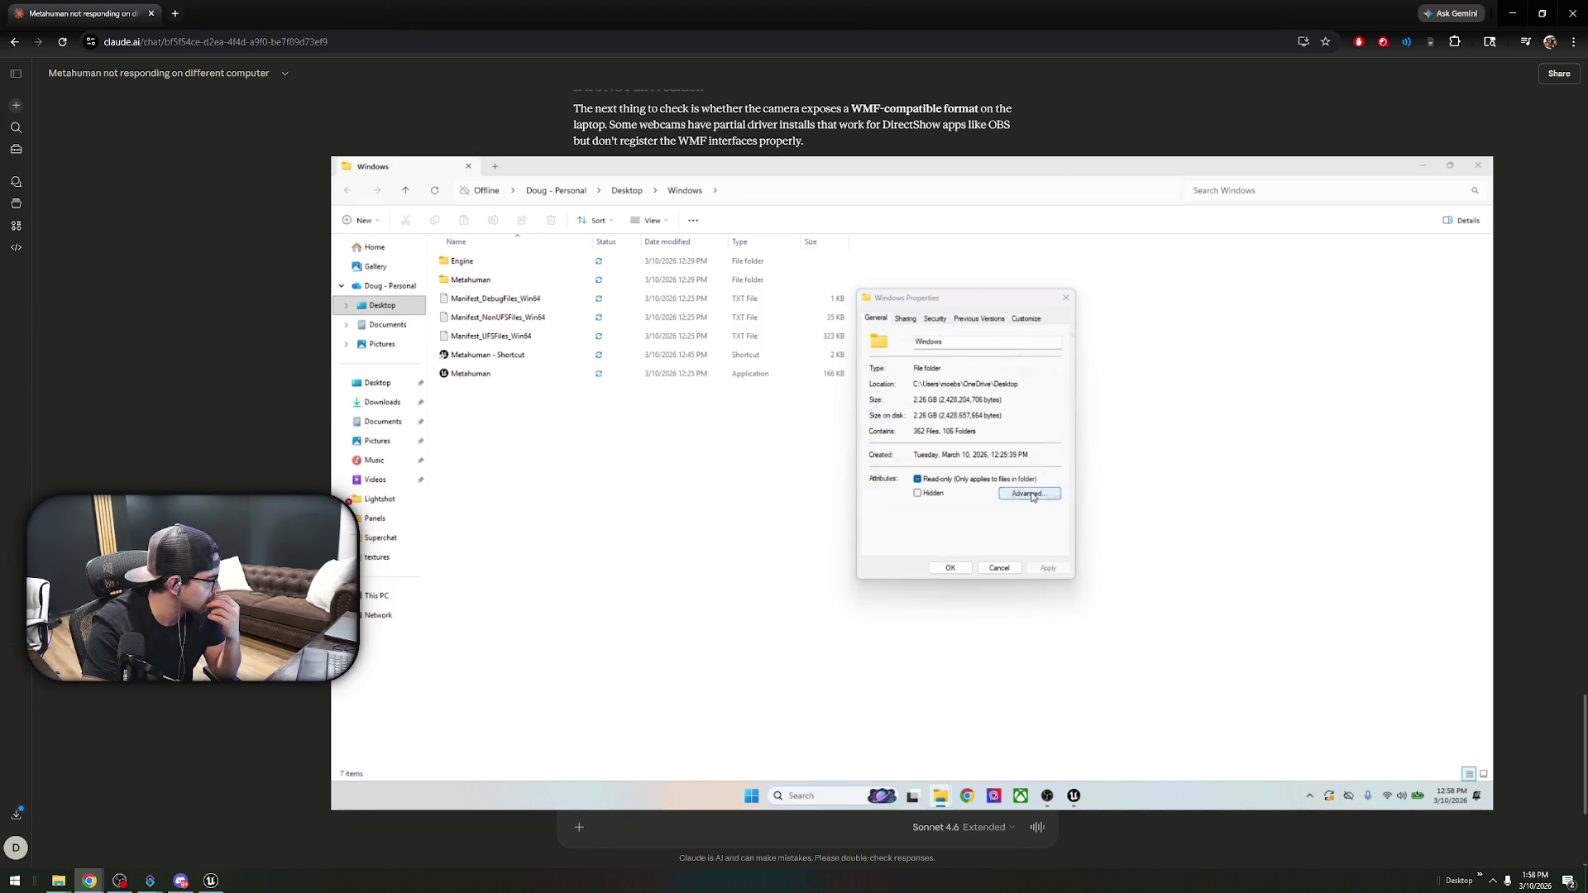
left_click(1031, 494)
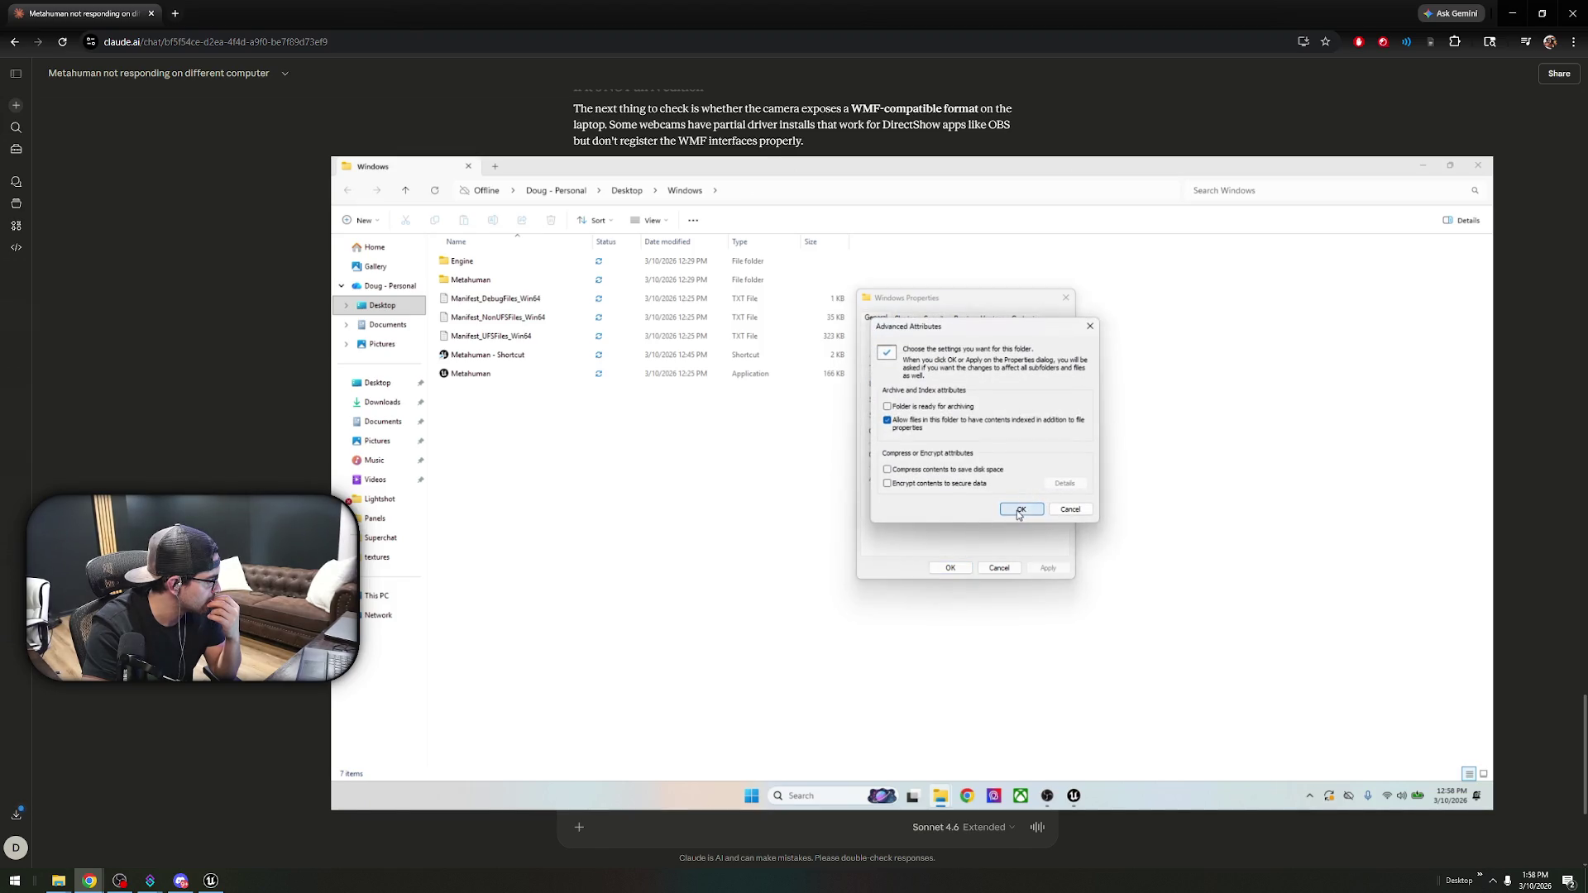
left_click(1018, 511)
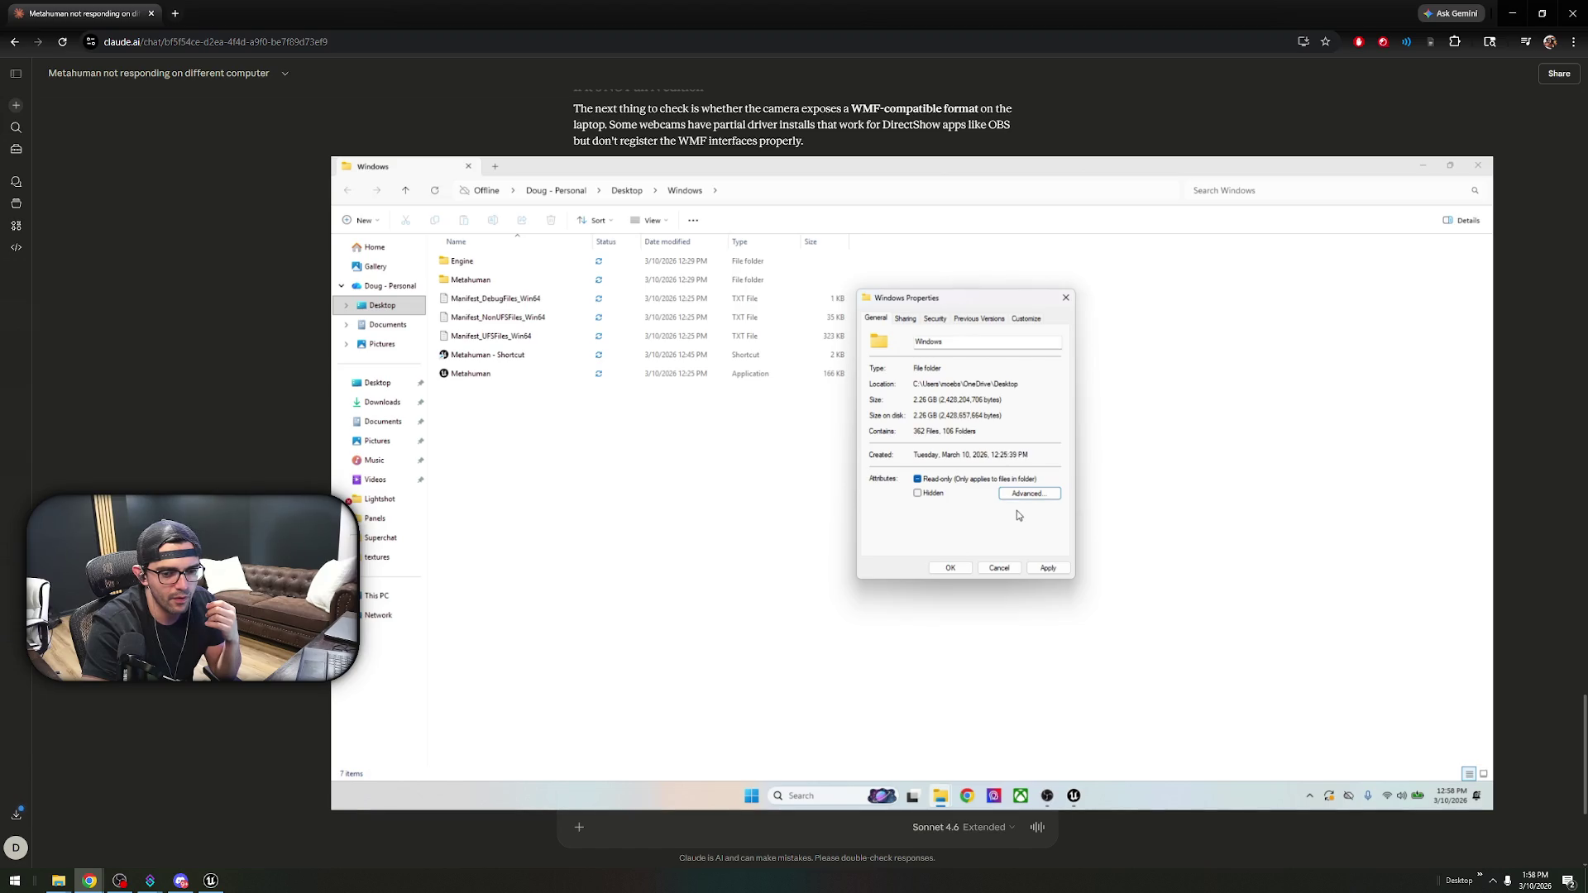
- Check Advanced Sharing, then open the advanced security settings from the Security tab
left_click(905, 318)
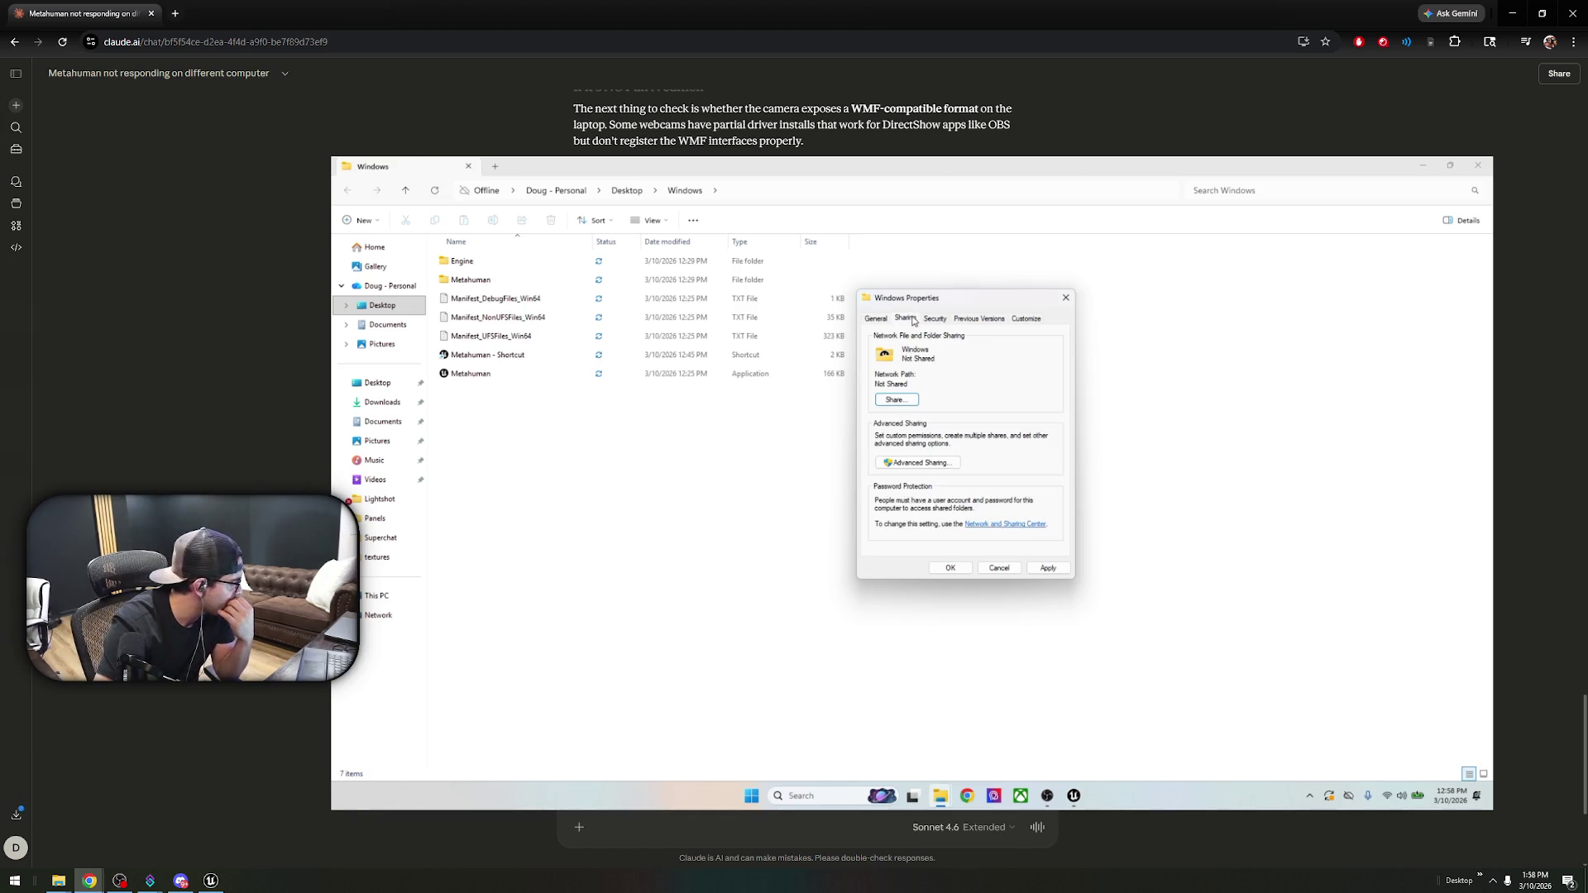
left_click(941, 464)
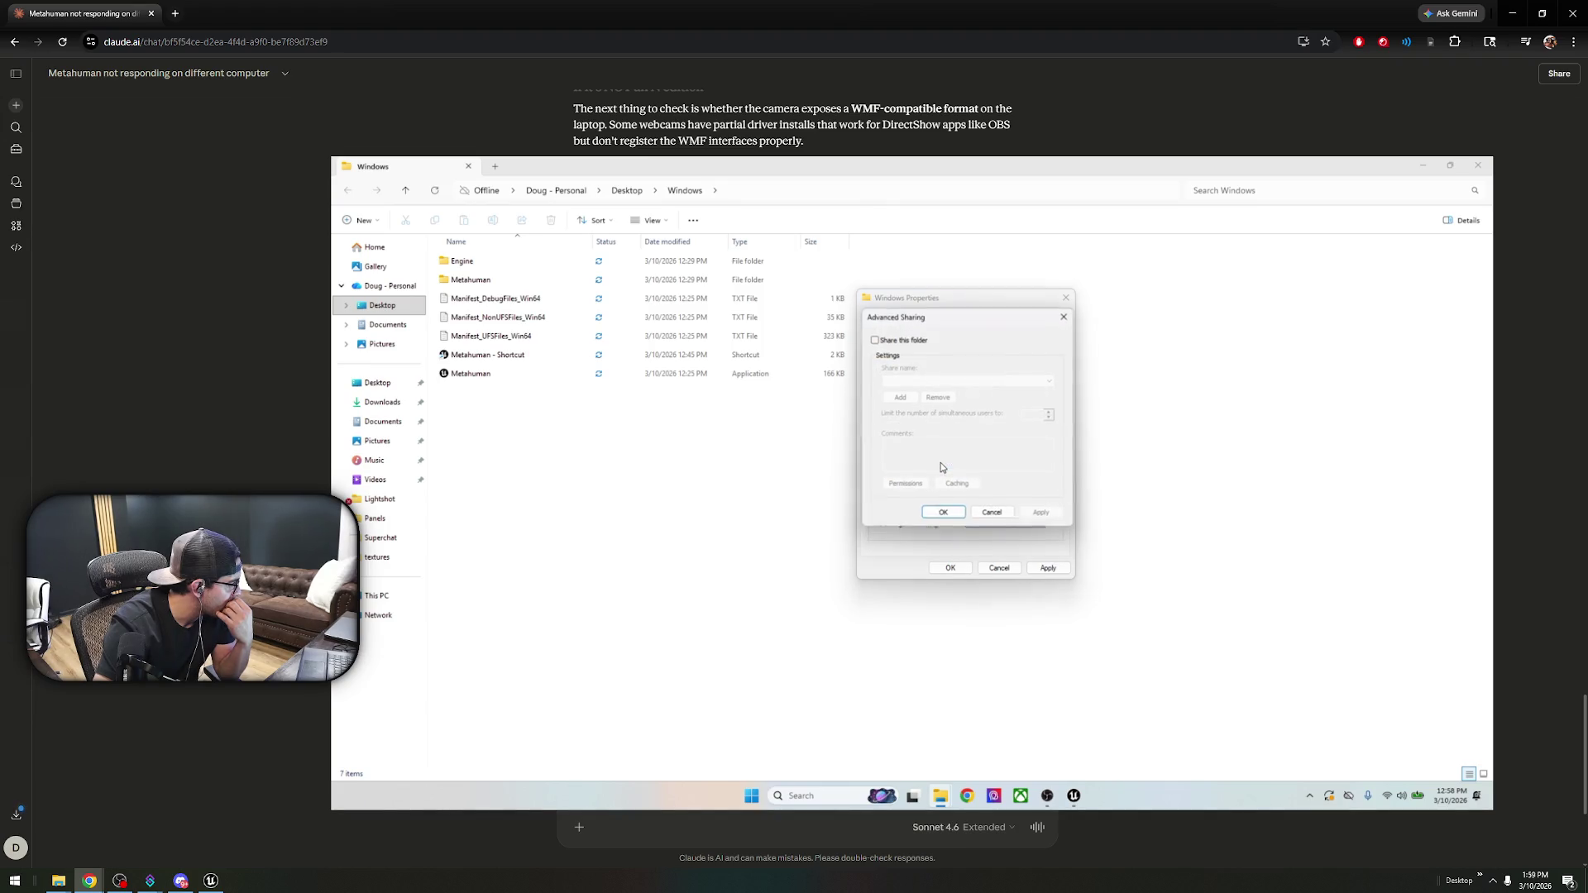
left_click(997, 514)
left_click(935, 318)
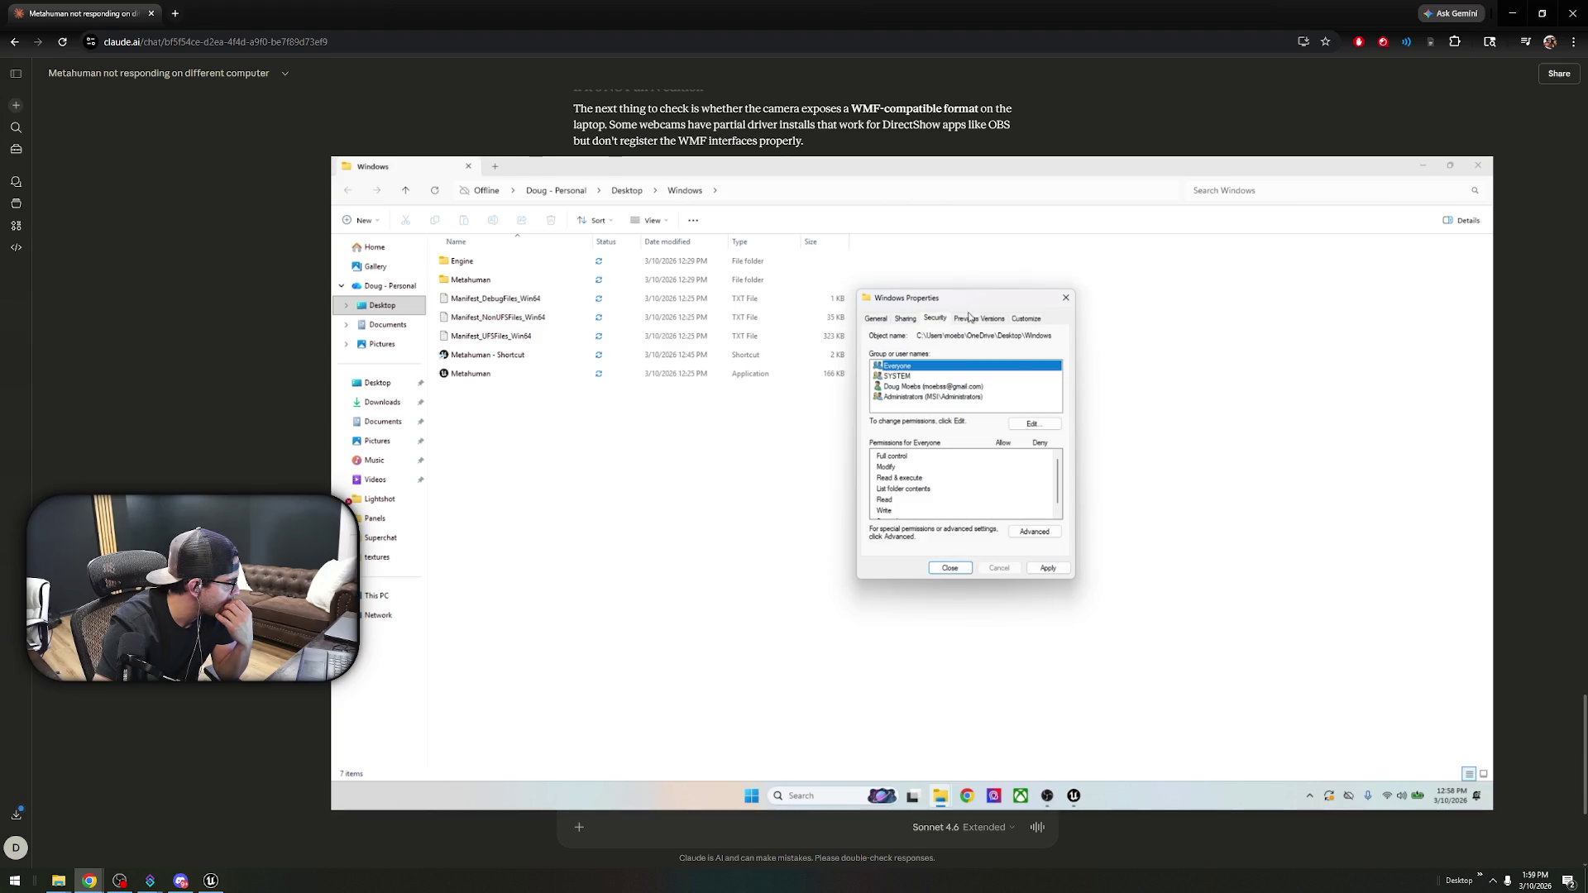
left_click(973, 318)
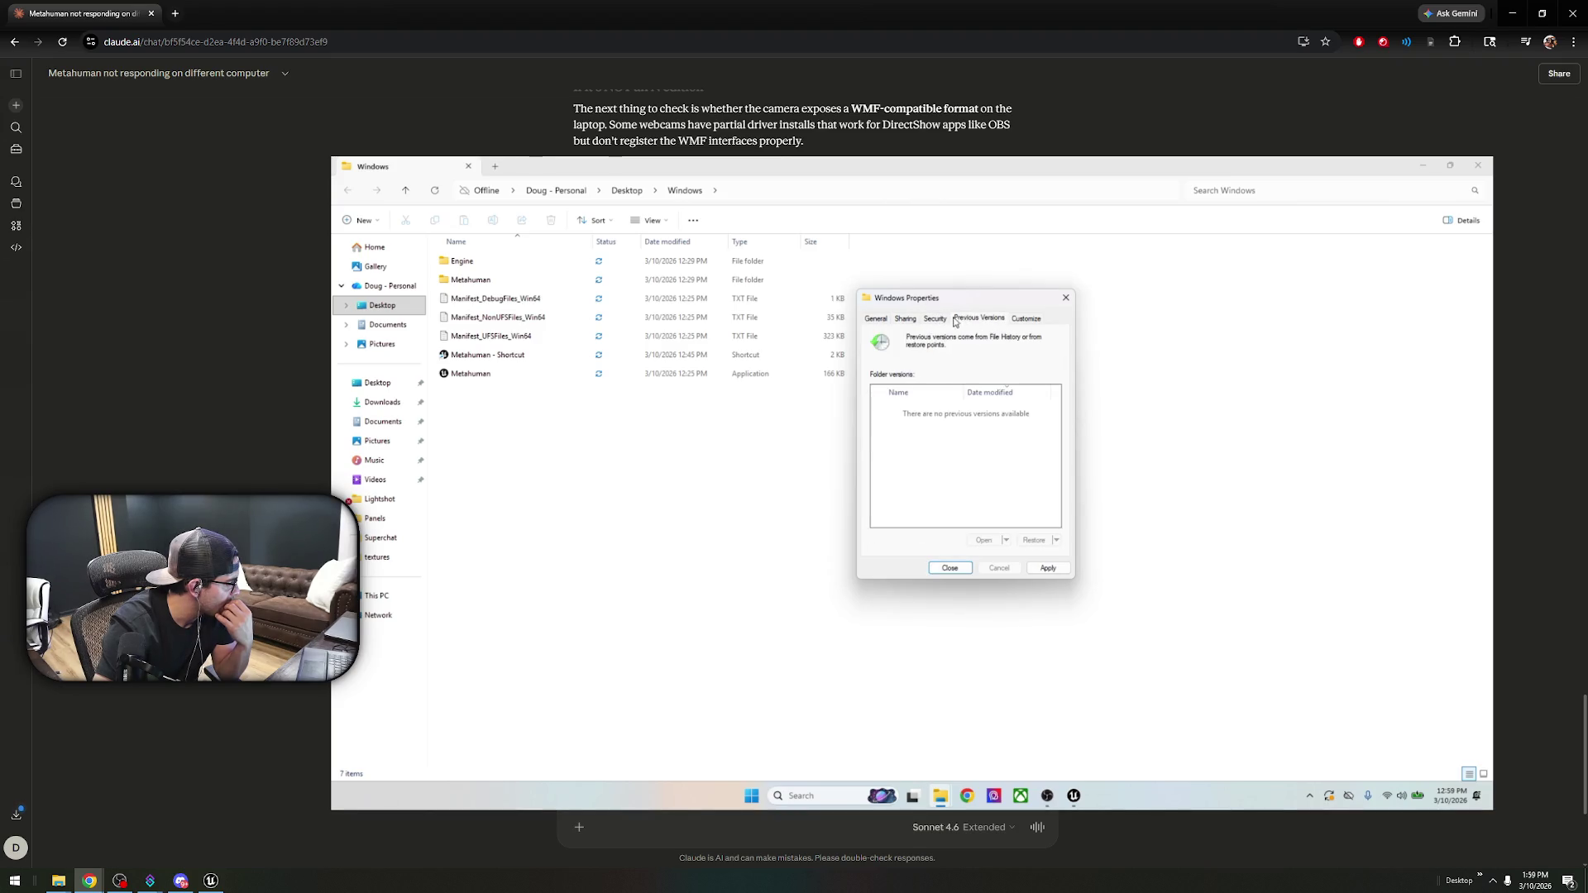
left_click(938, 322)
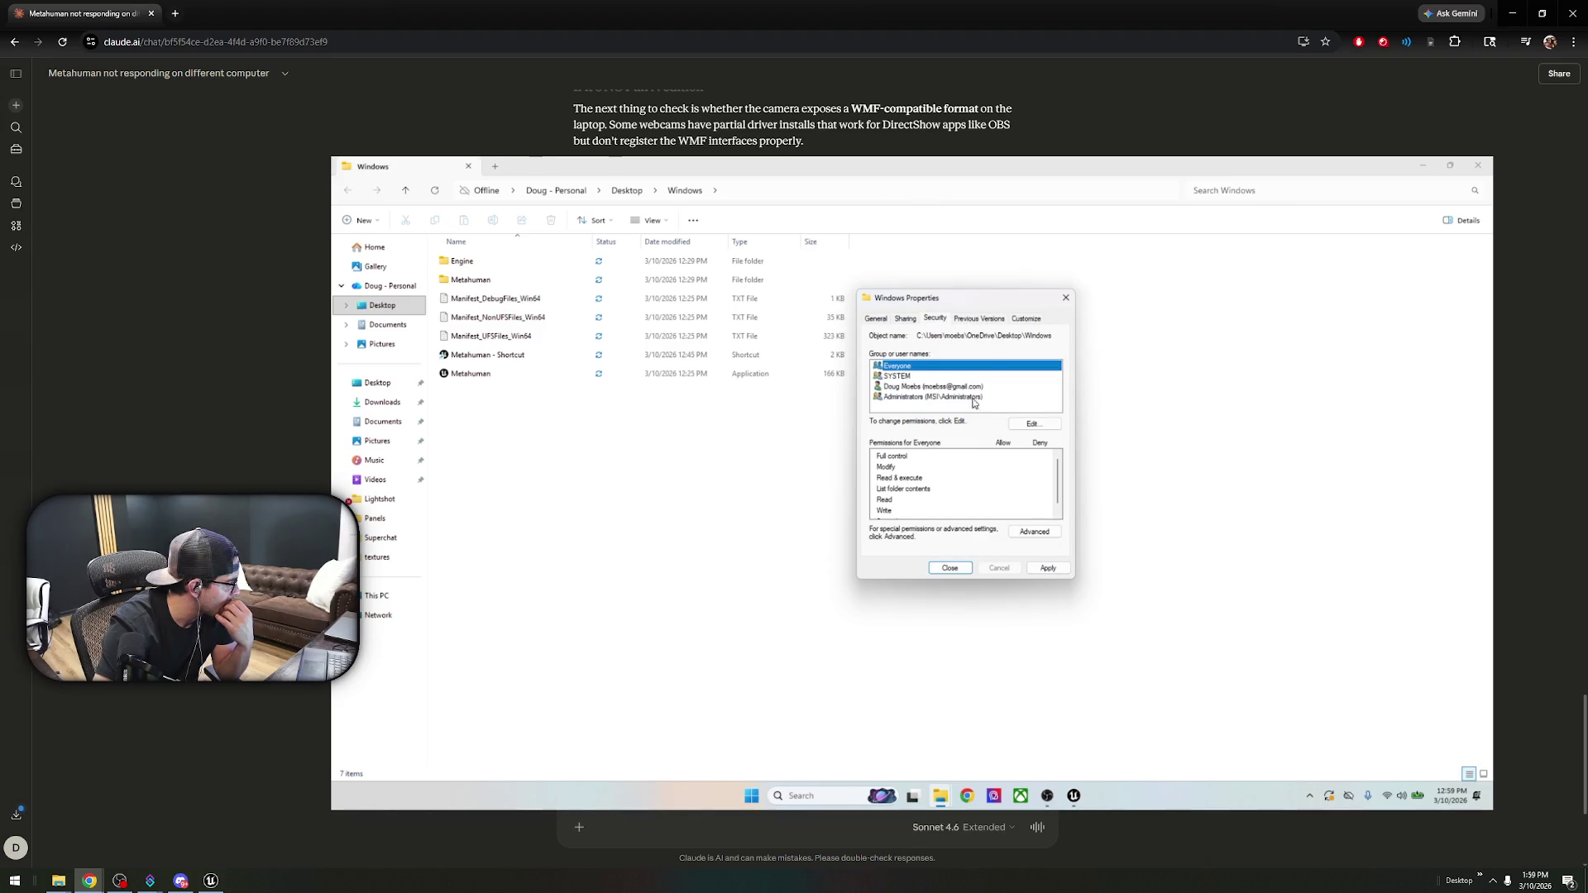
left_click(1048, 529)
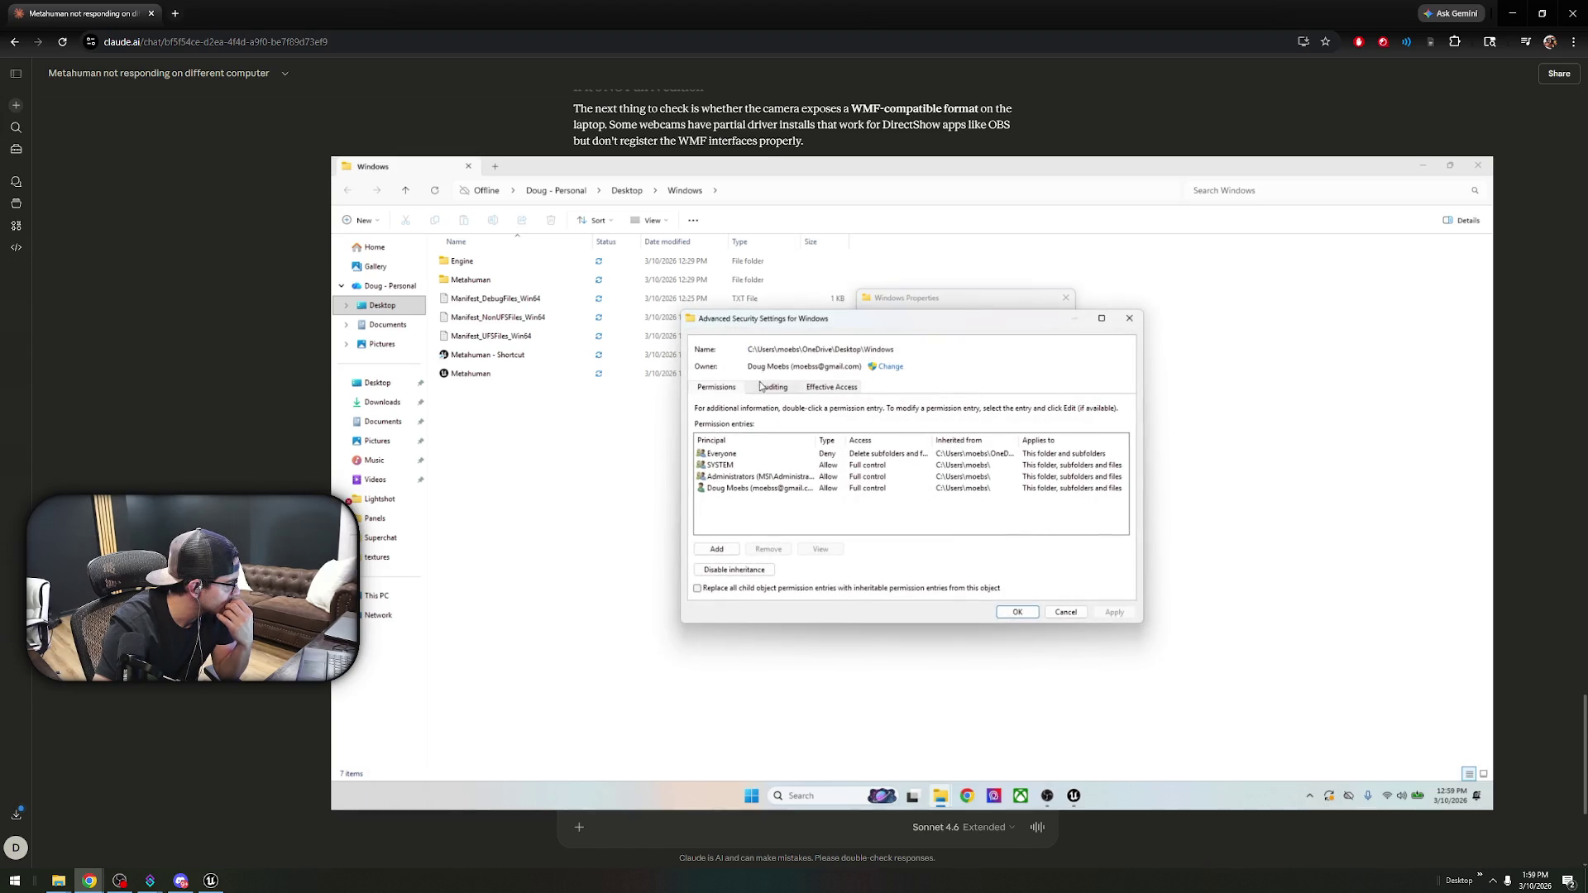
- Review the folder's auditing entries, Previous Versions and Customize options without changing anything
left_click(761, 386)
left_click(748, 444)
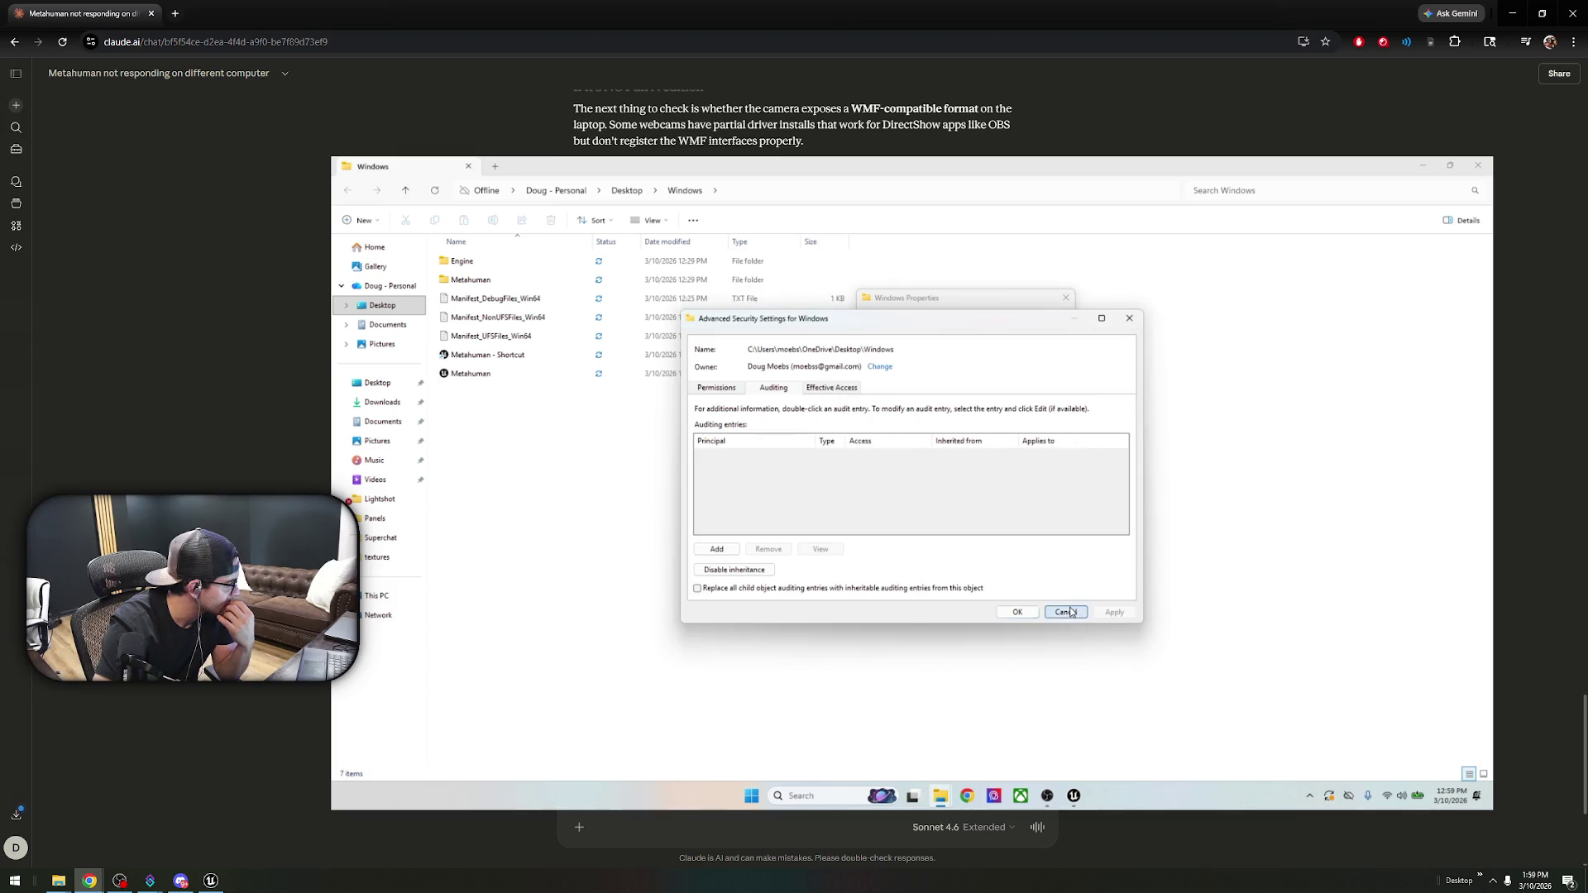
left_click(1070, 612)
left_click(980, 321)
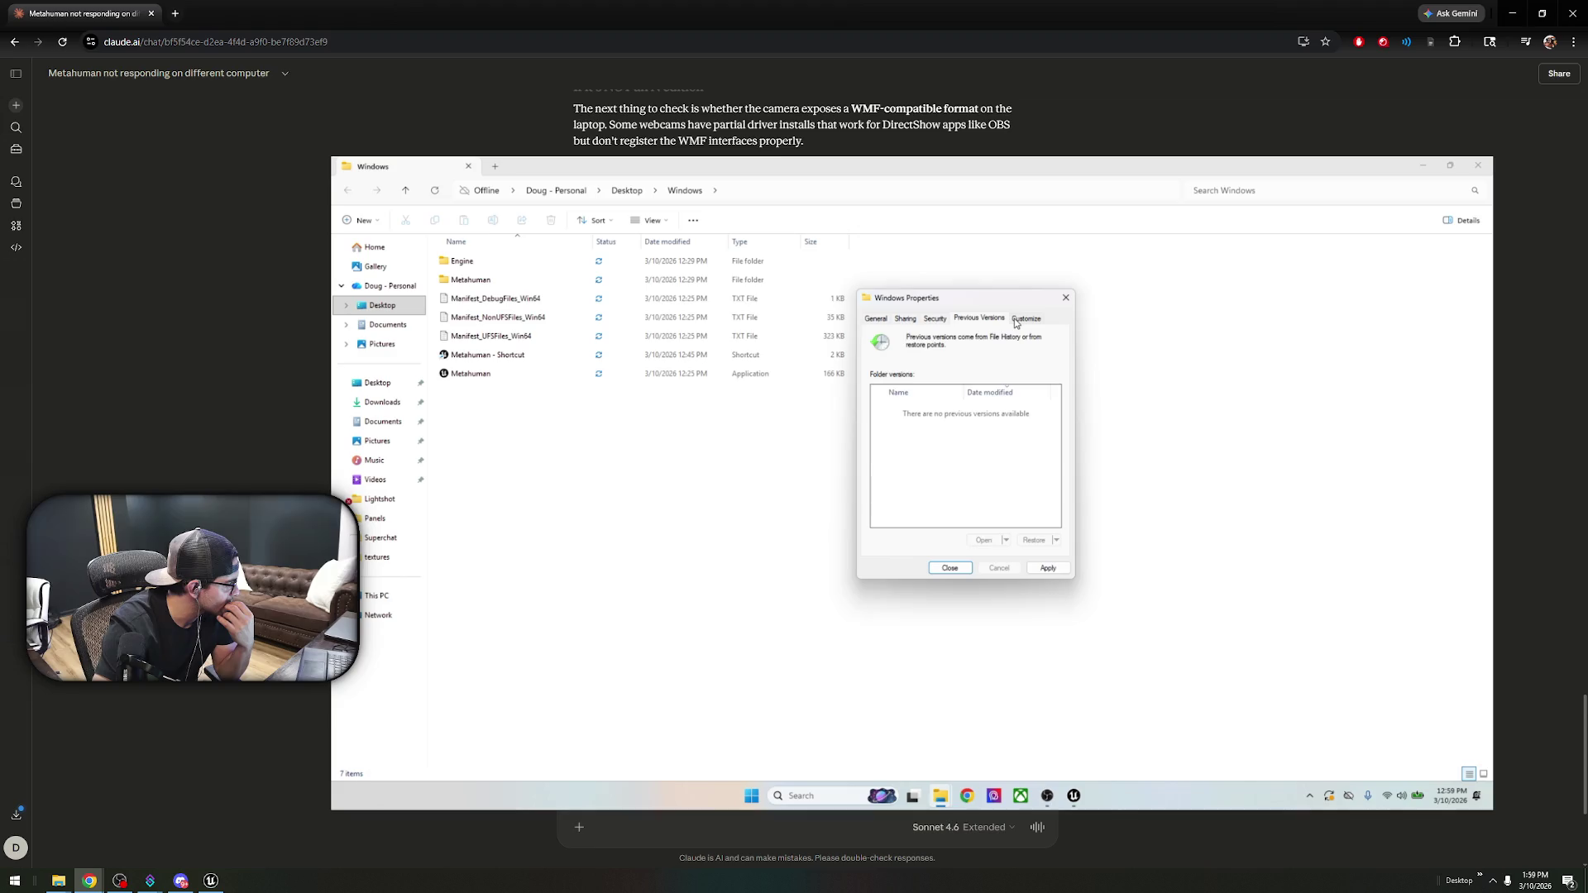
left_click(1017, 322)
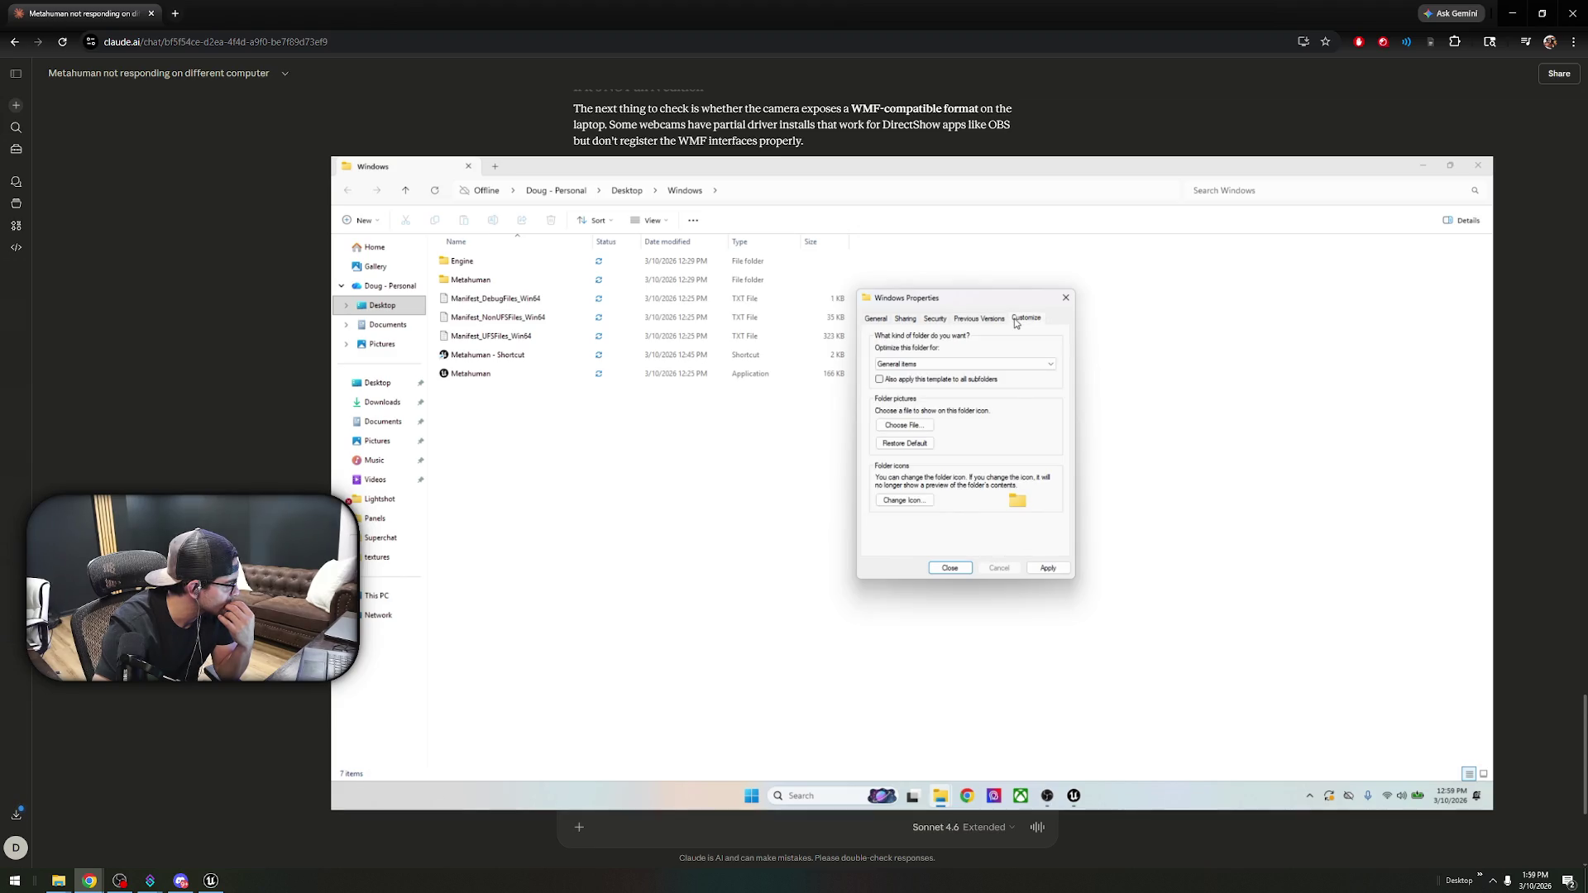
left_click(1050, 364)
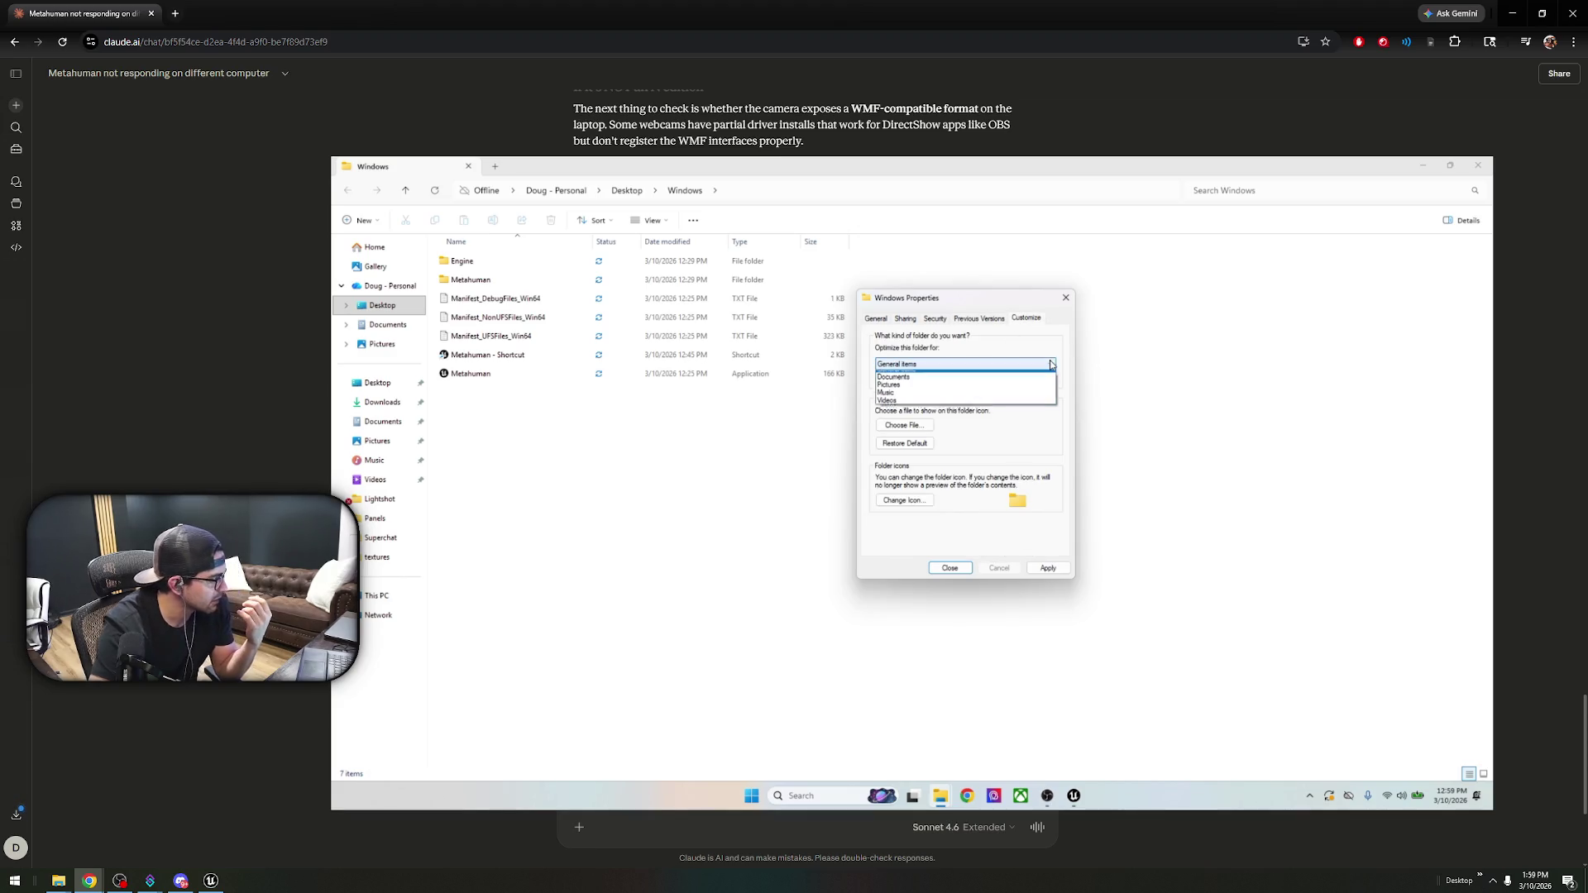
left_click(1051, 364)
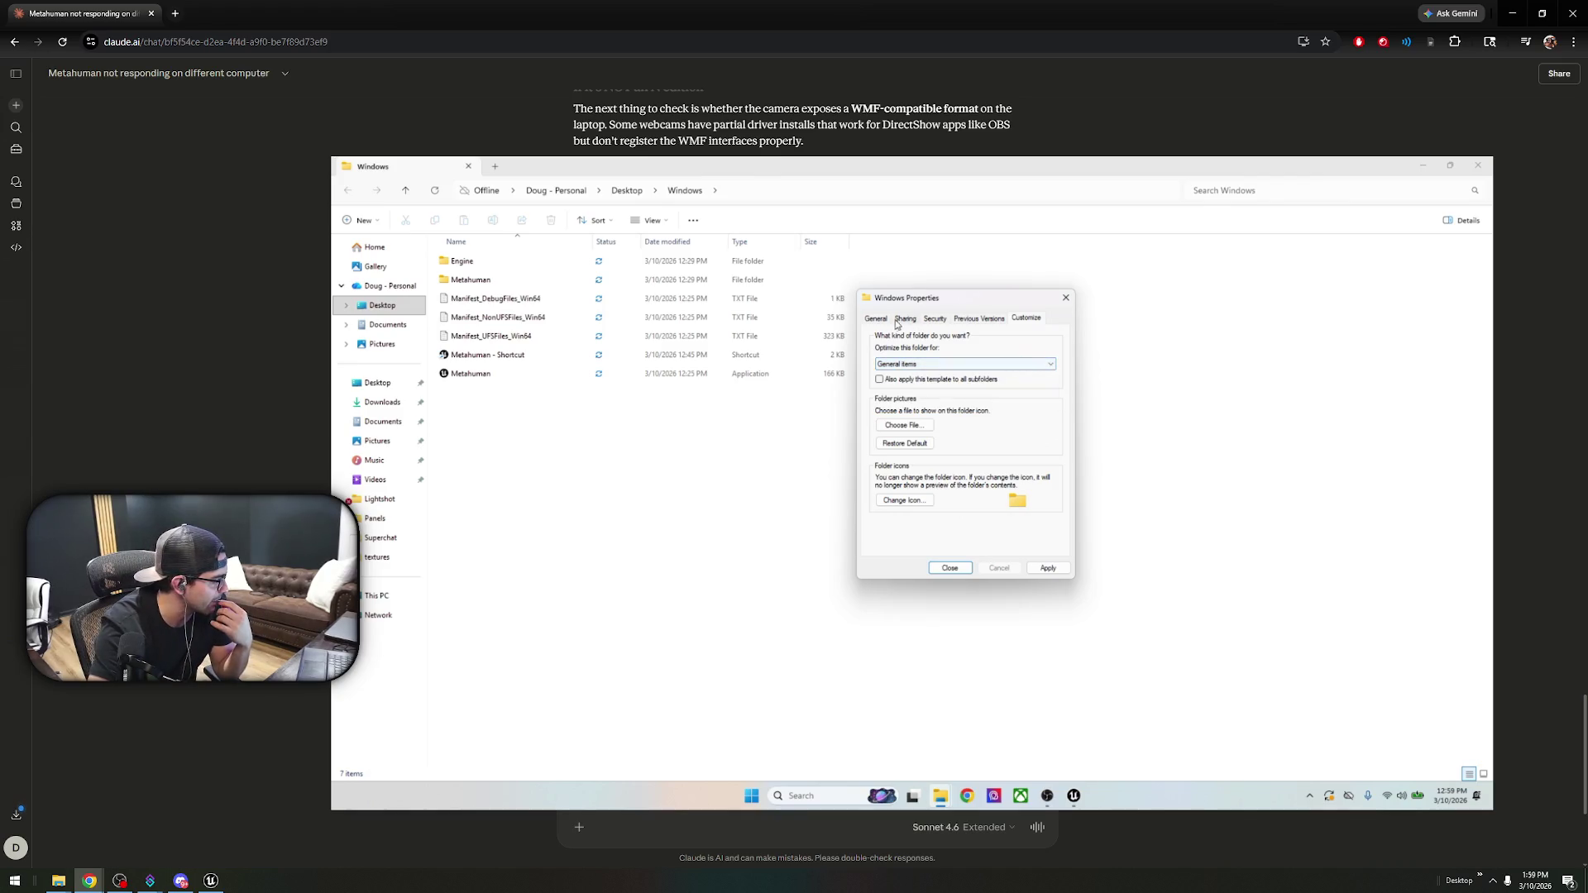
left_click(876, 319)
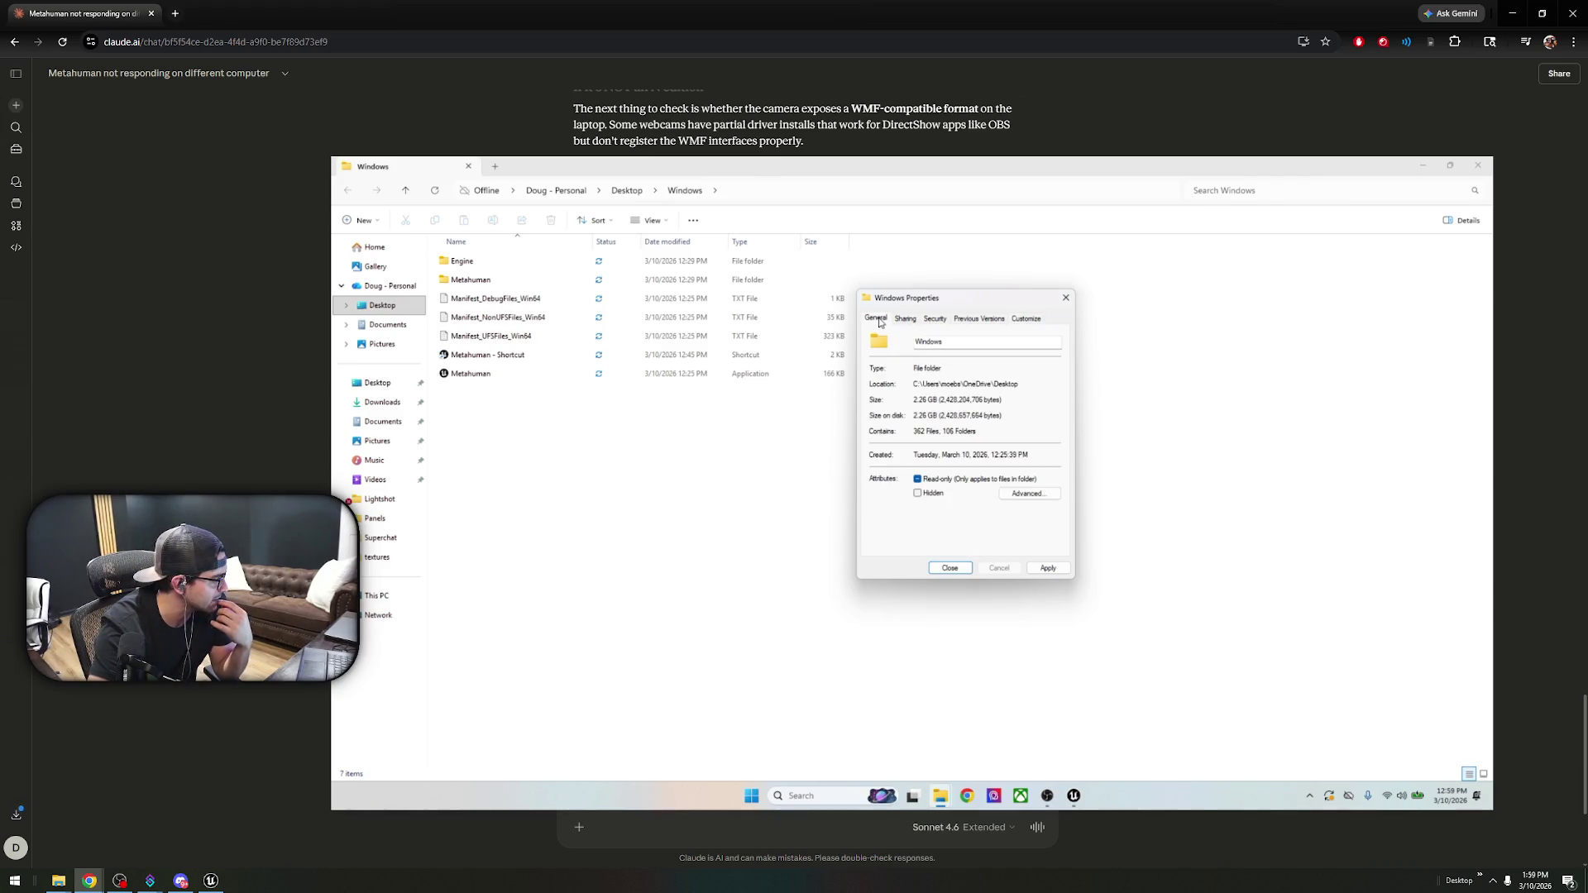
- Close Properties, reopen the current folder's Properties, and cancel it unchanged
left_click(1066, 297)
right_click(559, 377)
right_click(530, 384)
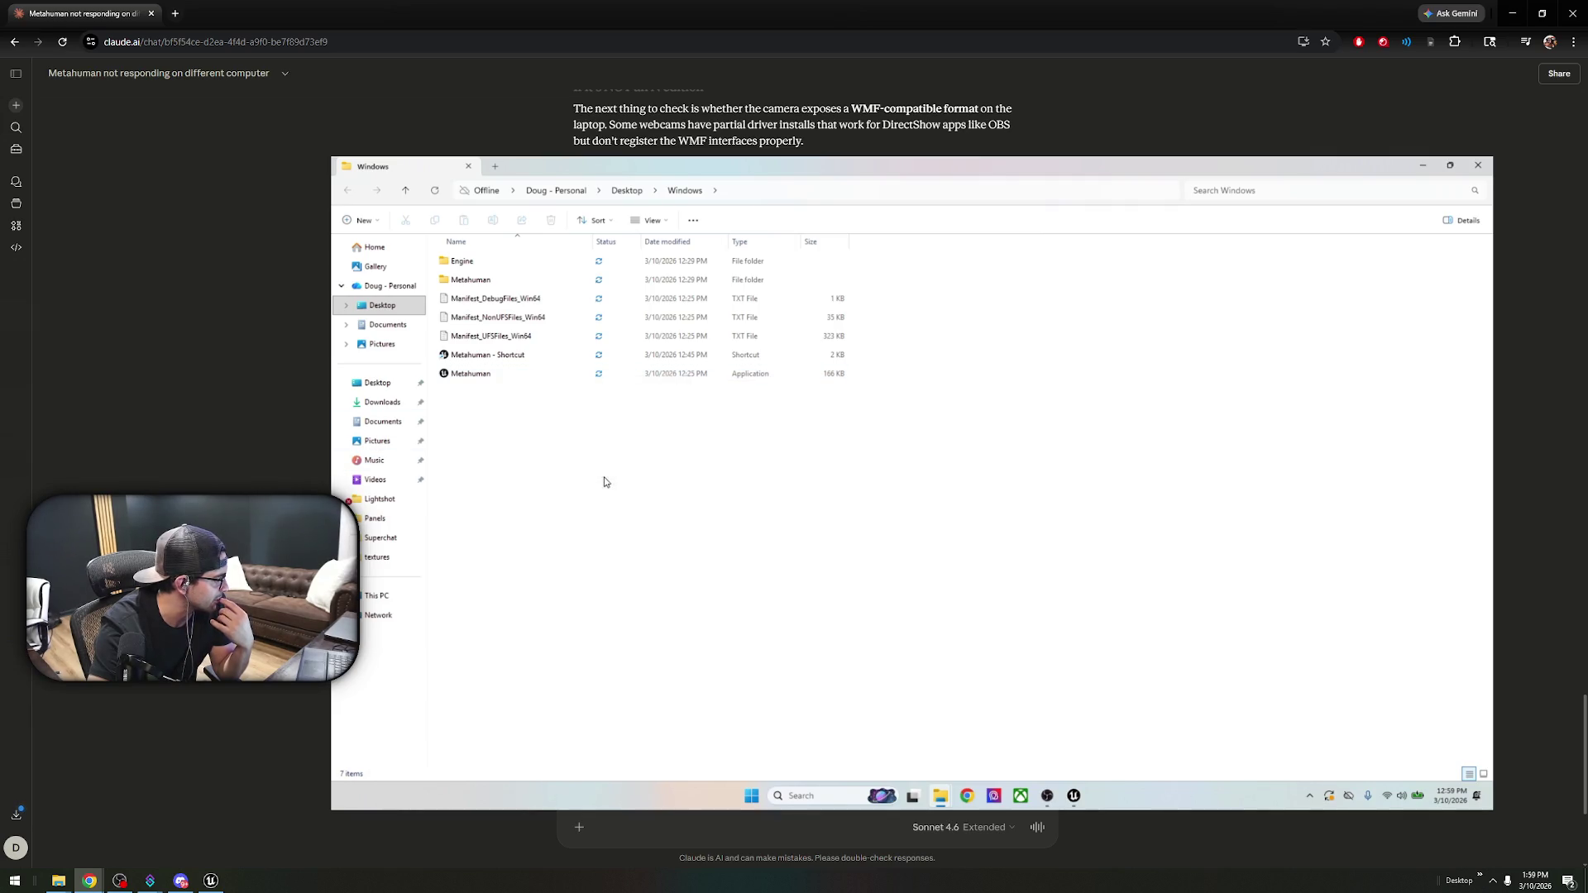
left_click(599, 472)
left_click(493, 515)
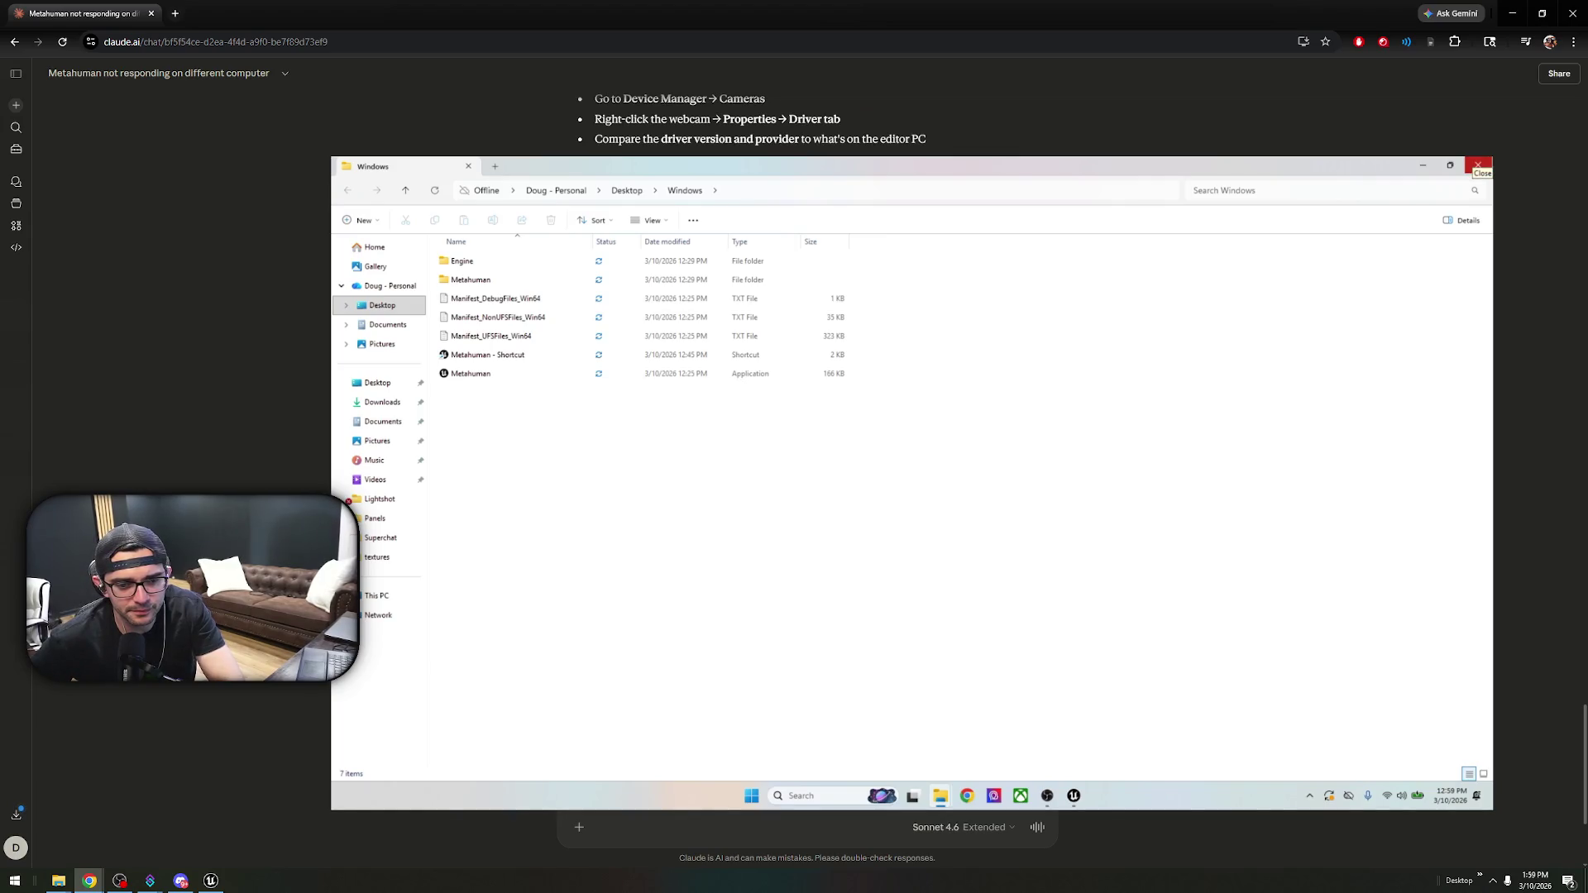
- Paste and send a reply telling Claude not to guess and to check compatibility mode
key("ctrl+v")
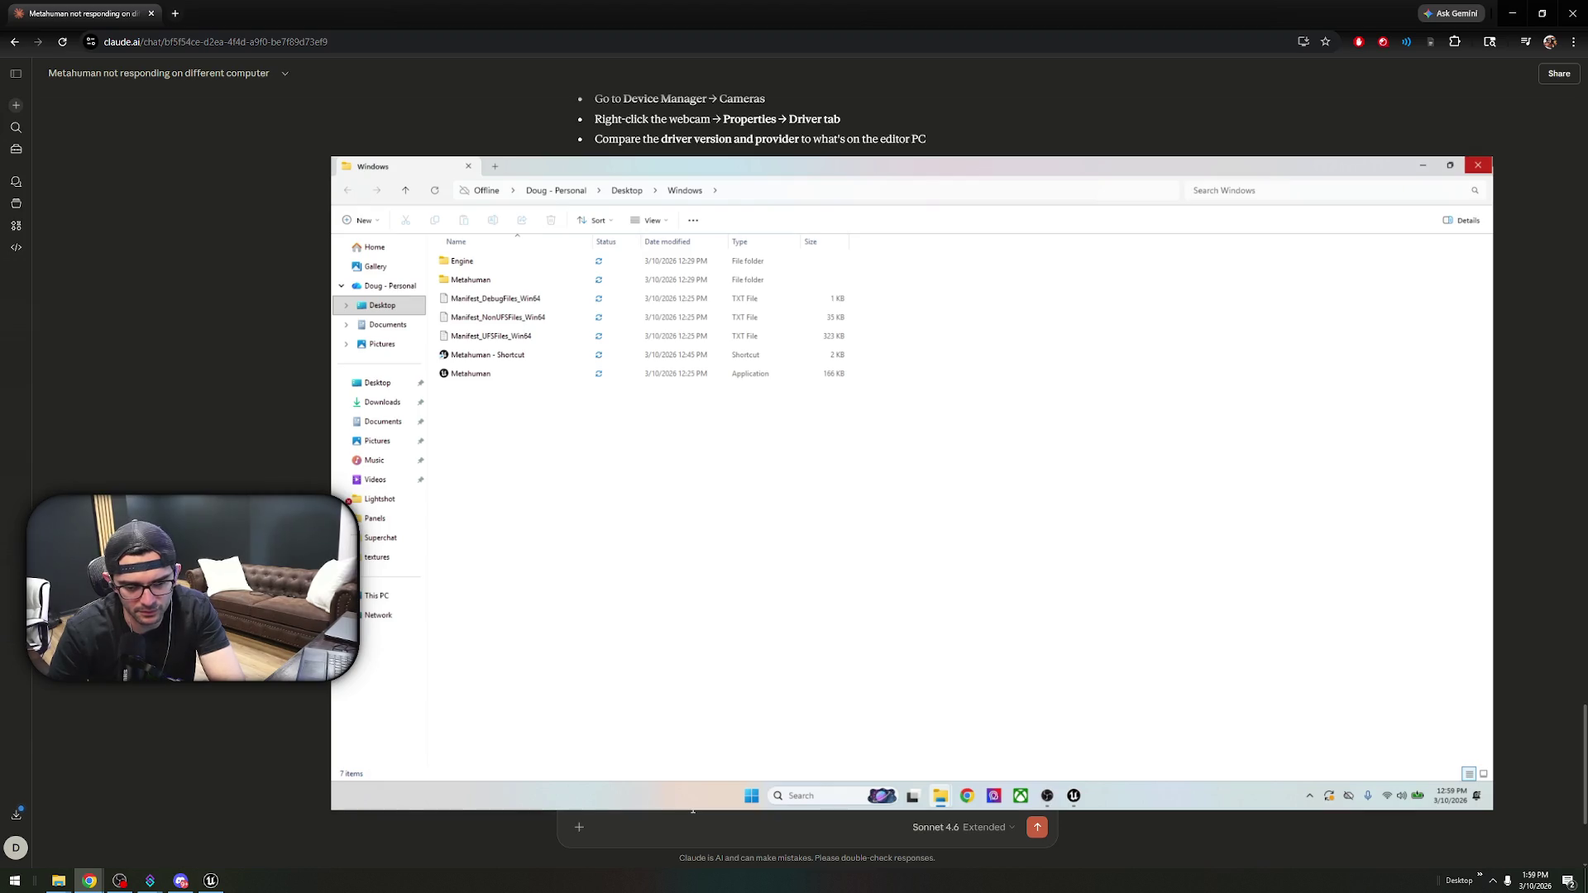
key("Return")
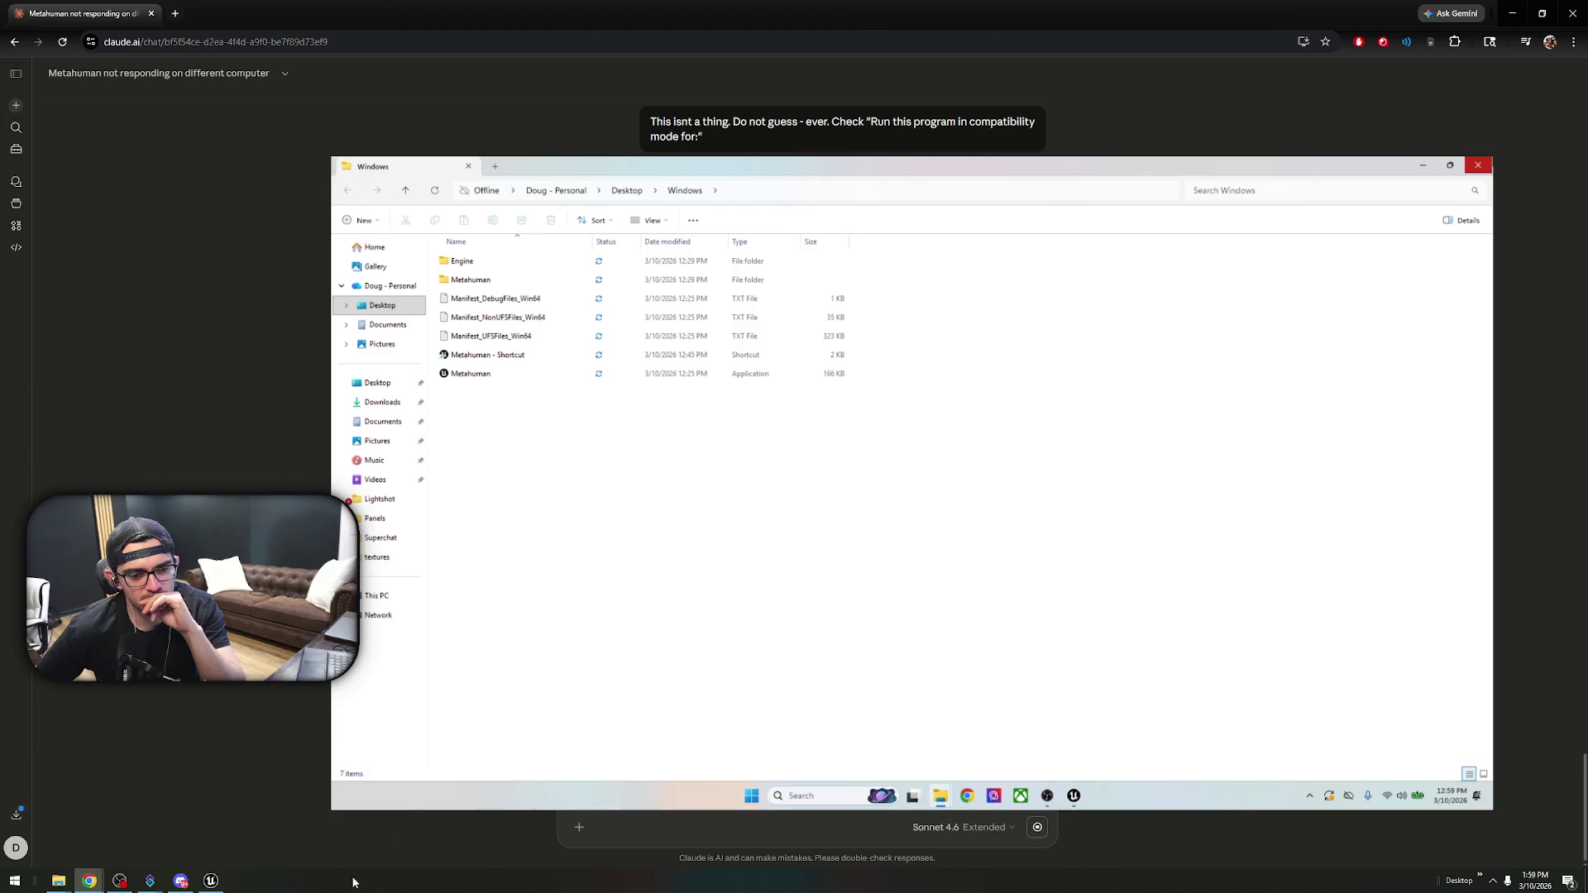
left_click(213, 883)
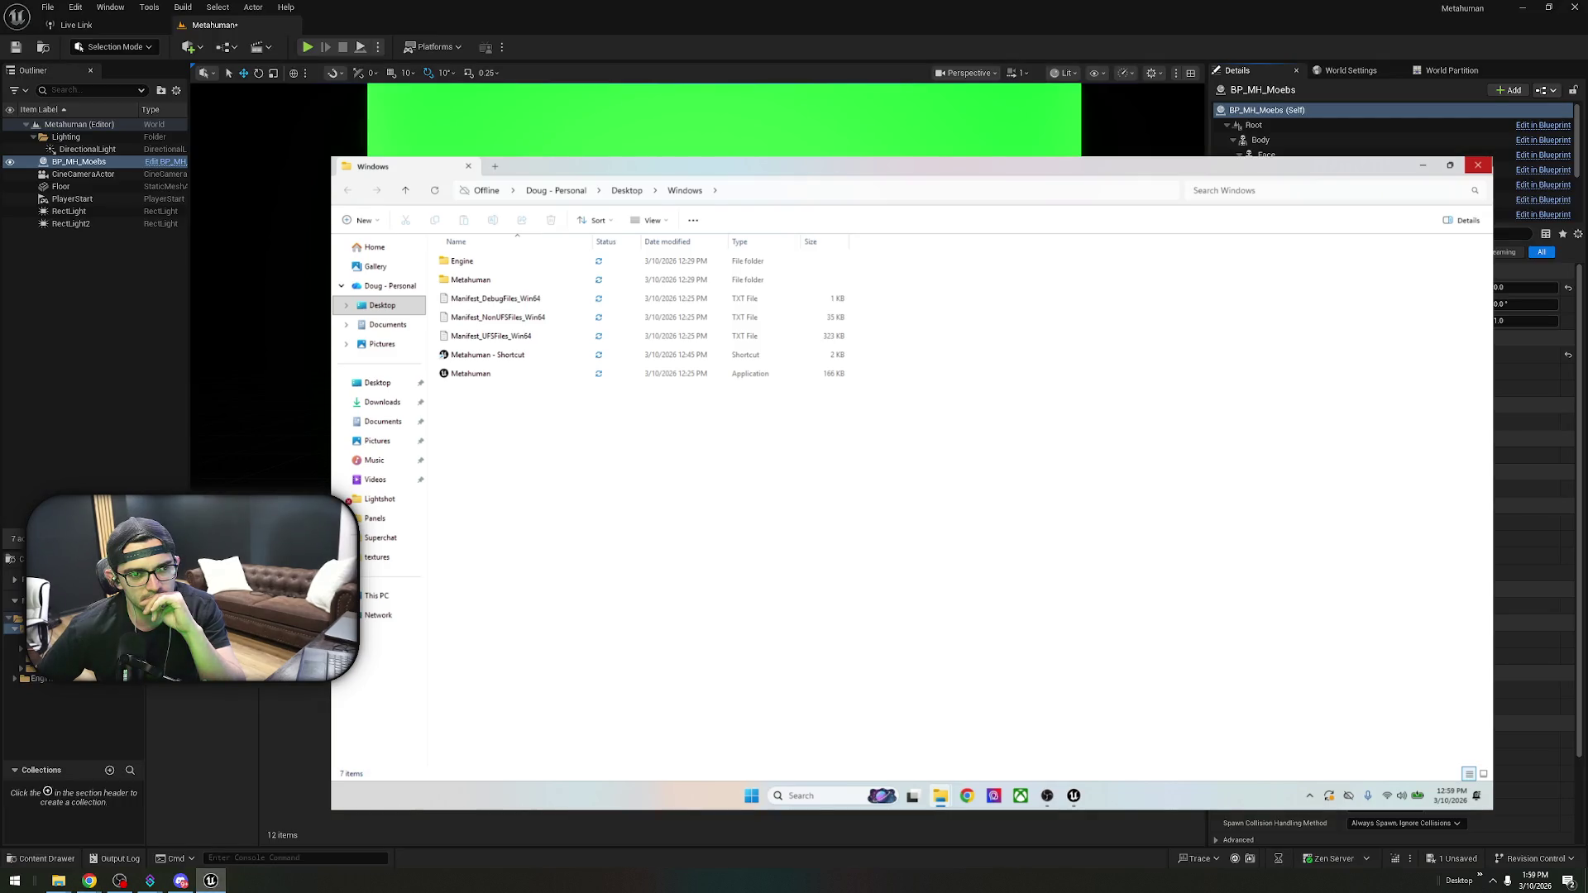
left_click(448, 50)
left_click(449, 50)
left_click(211, 881)
left_click(650, 813)
type("This isnt a thing. Do not guess - ever. Check \"Run this program in compatibility mode for:\"")
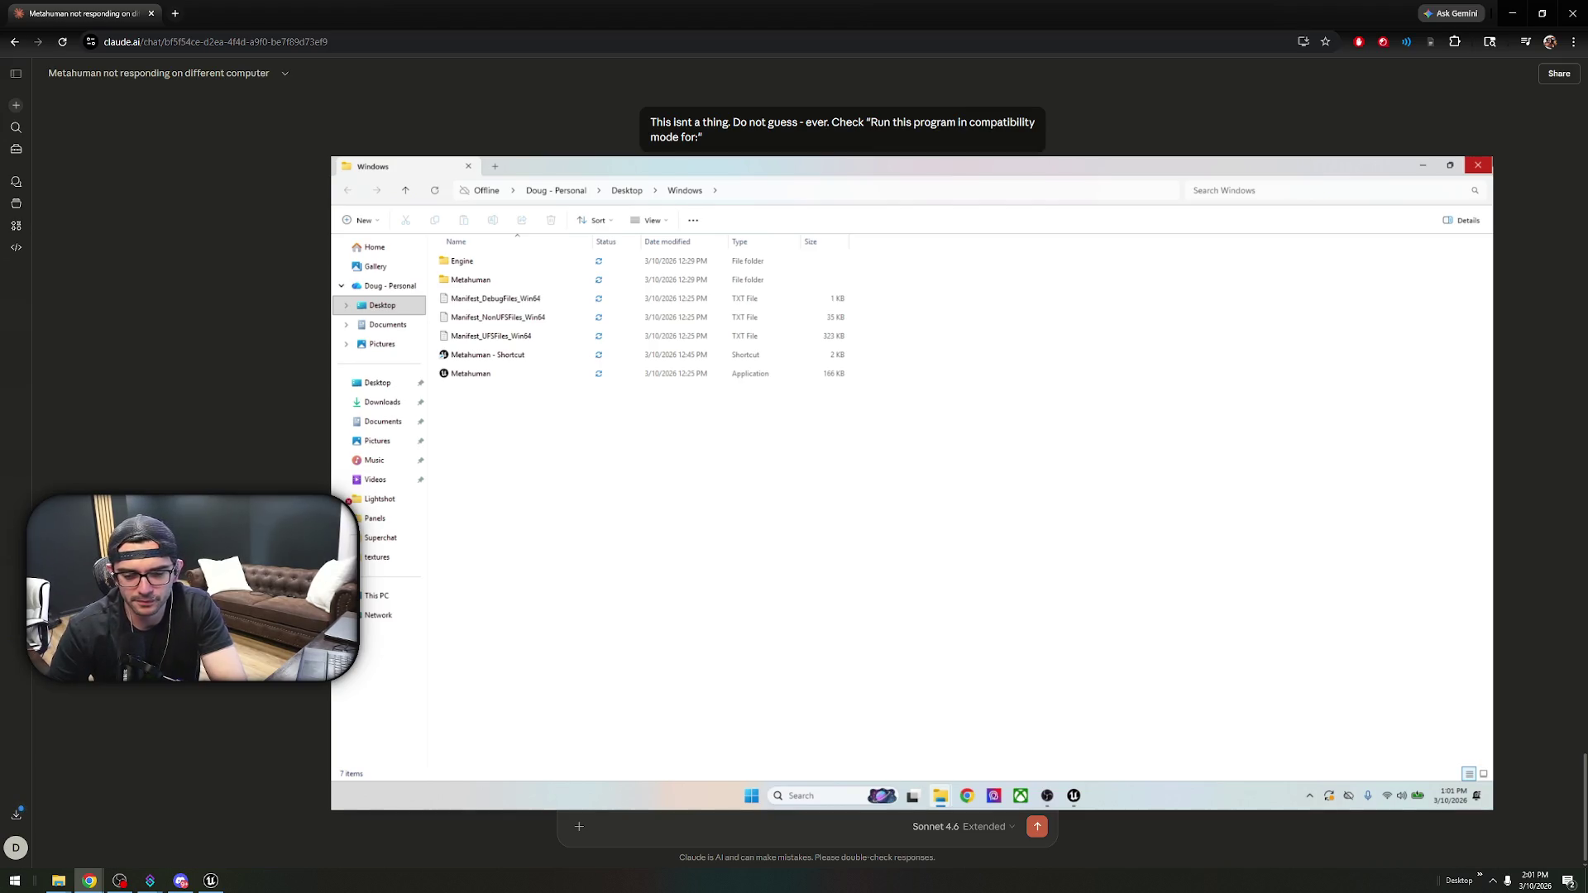
- Send the message describing the UE5.6 development build for live link and the Logitech 922 camera
key("Return")
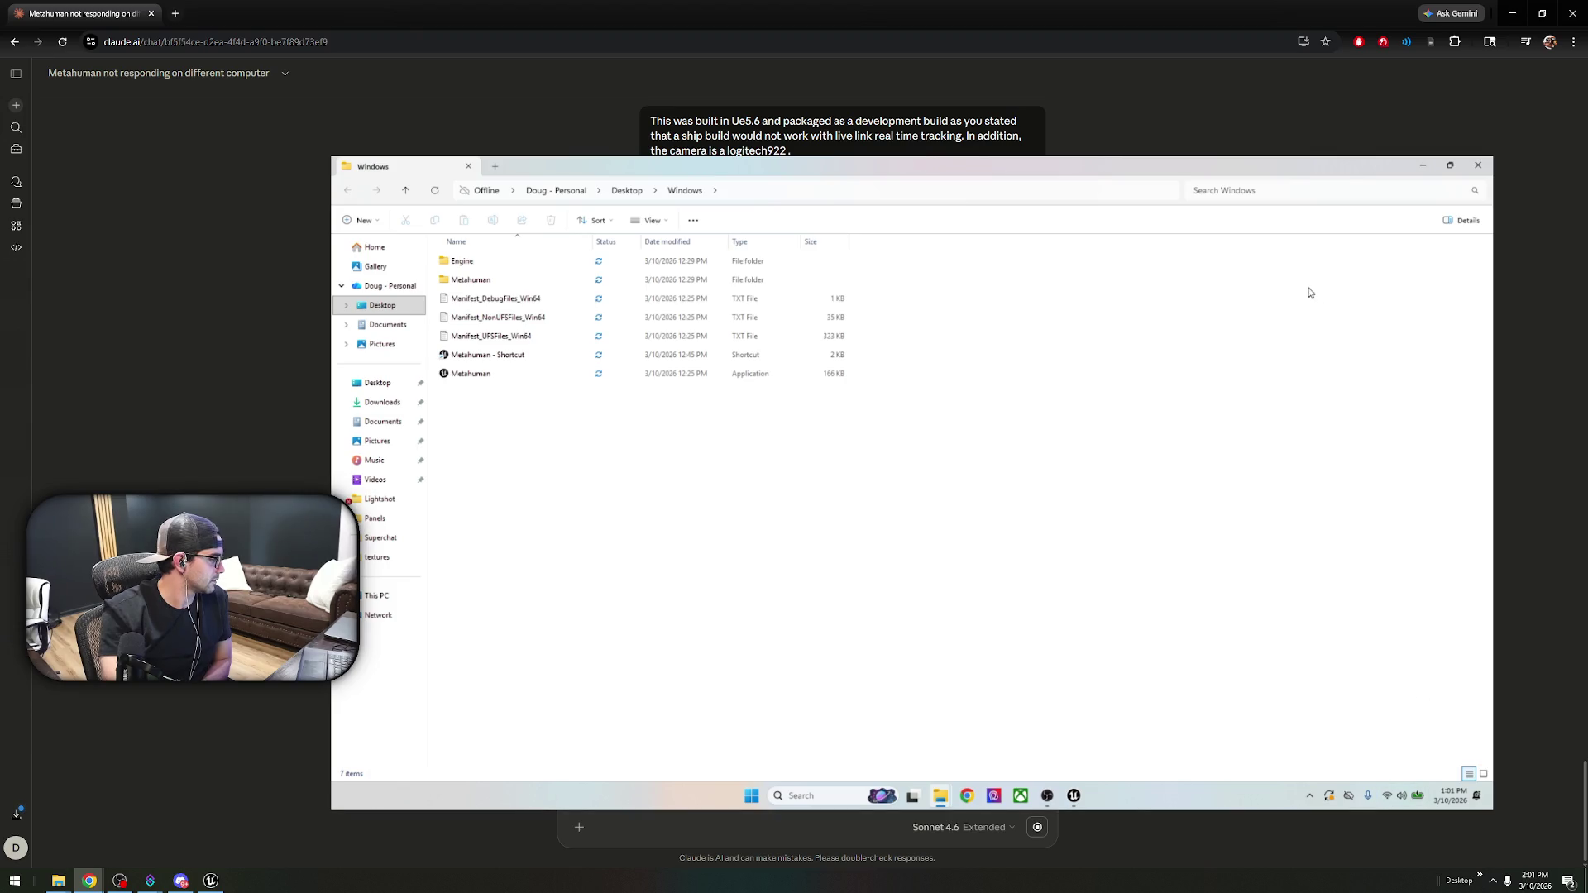
right_click(643, 381)
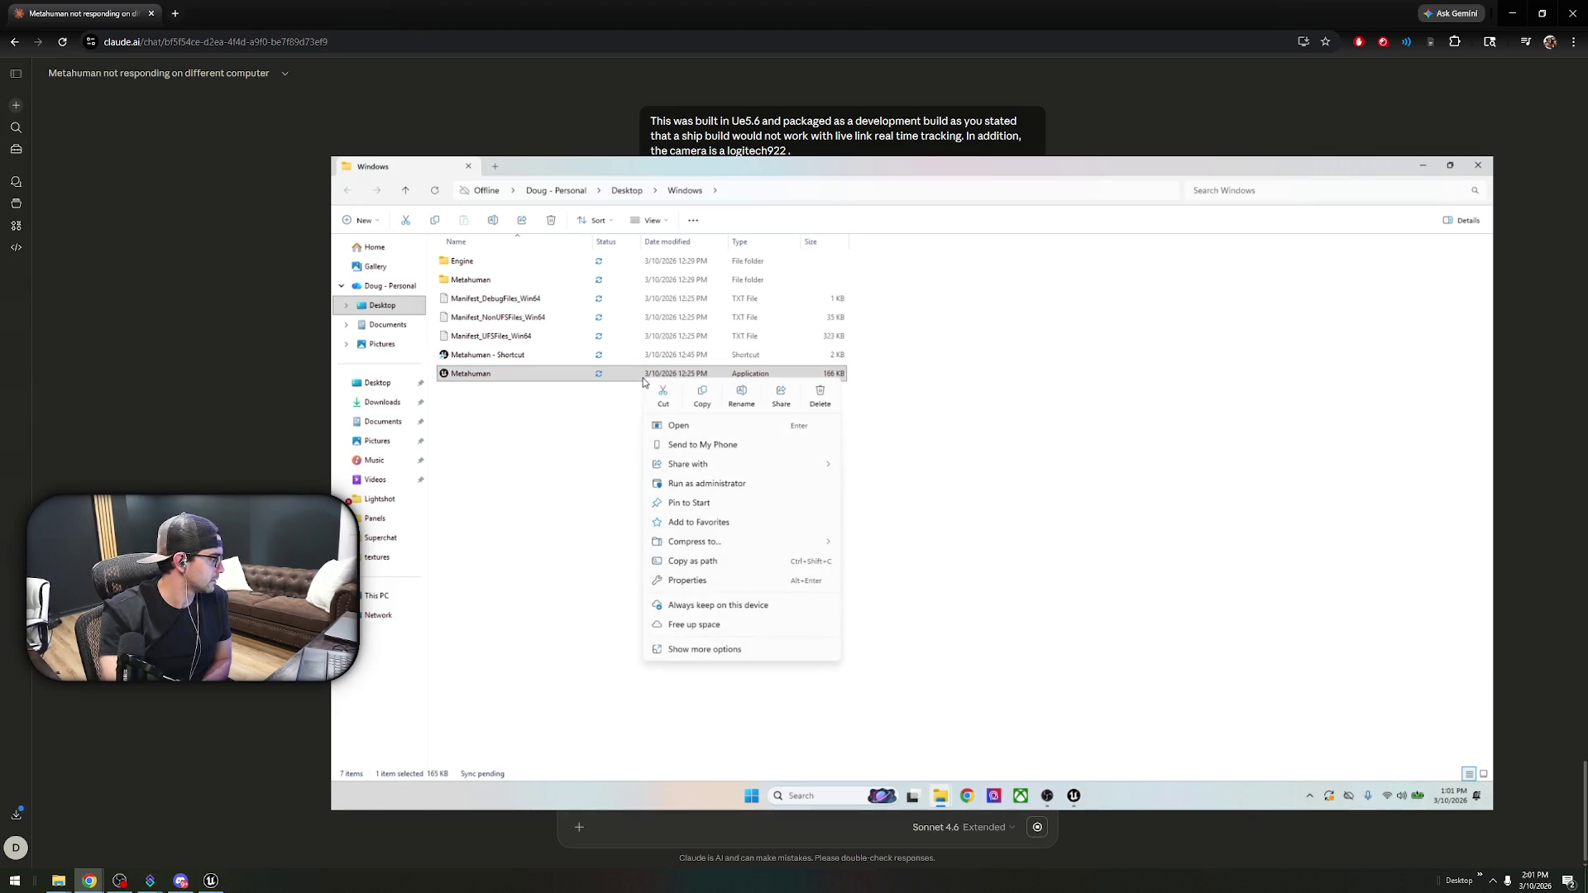
- Run Metahuman.exe as administrator, approve the prompt, and select OBS's Display Capture source
left_click(756, 485)
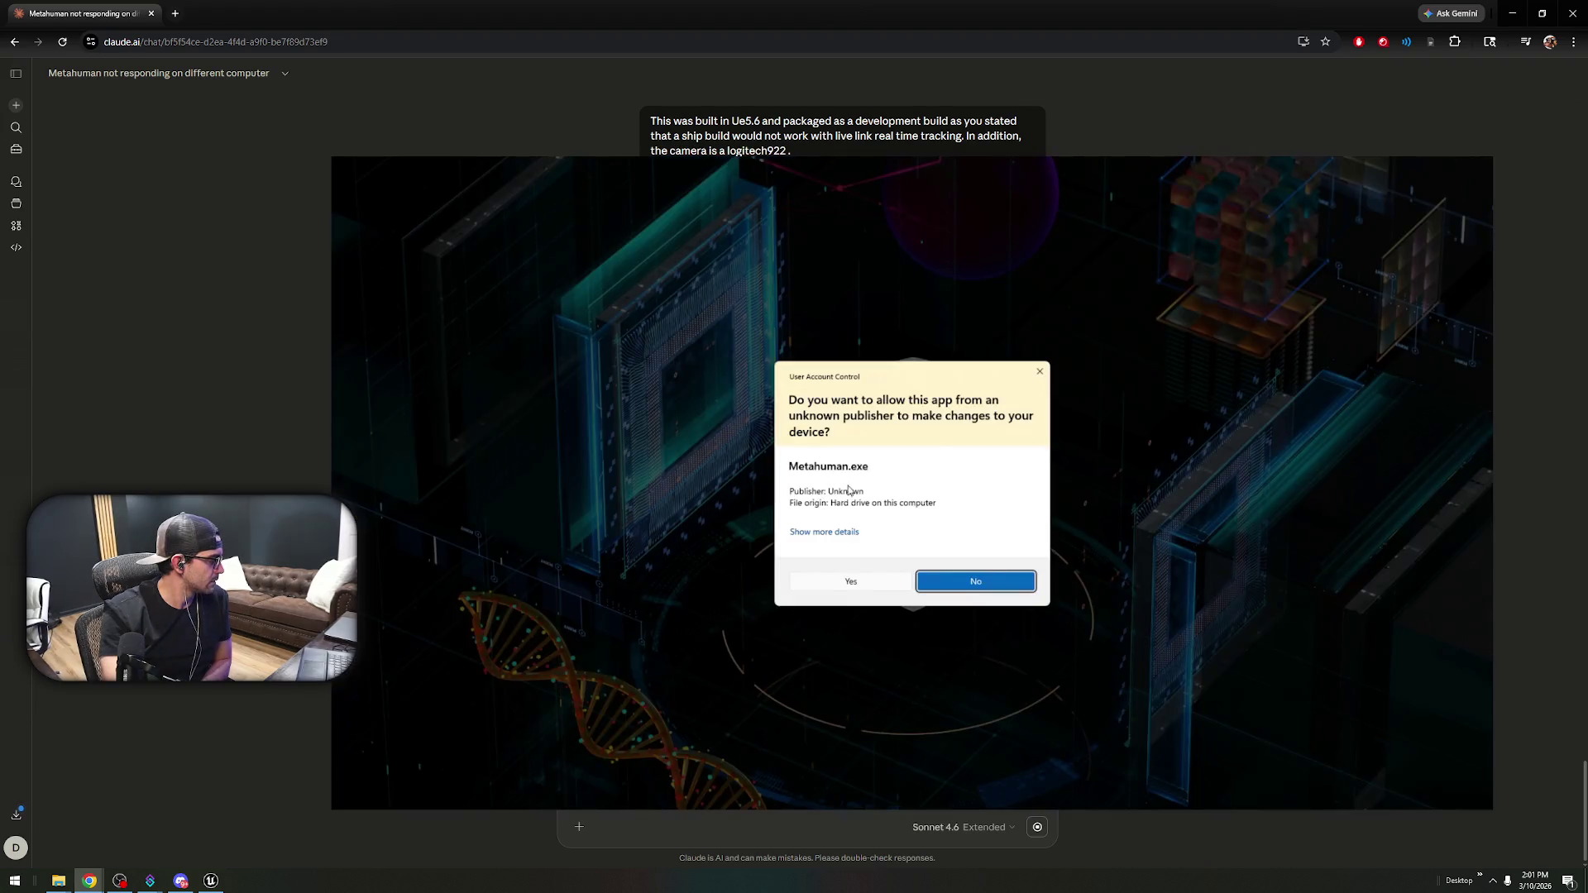
left_click(856, 589)
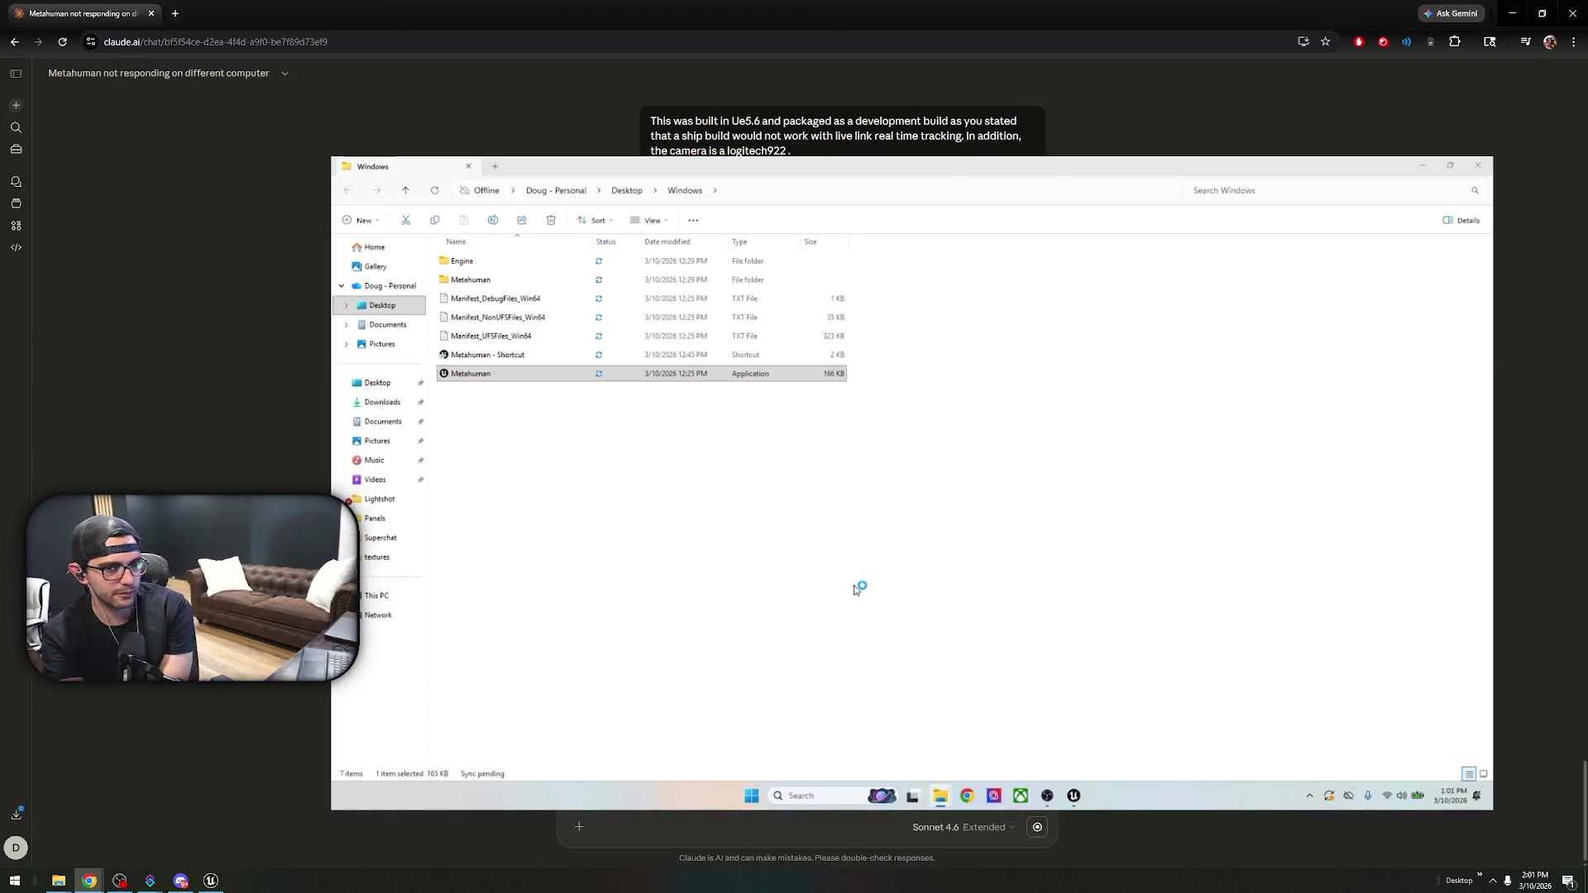
key("alt+Tab")
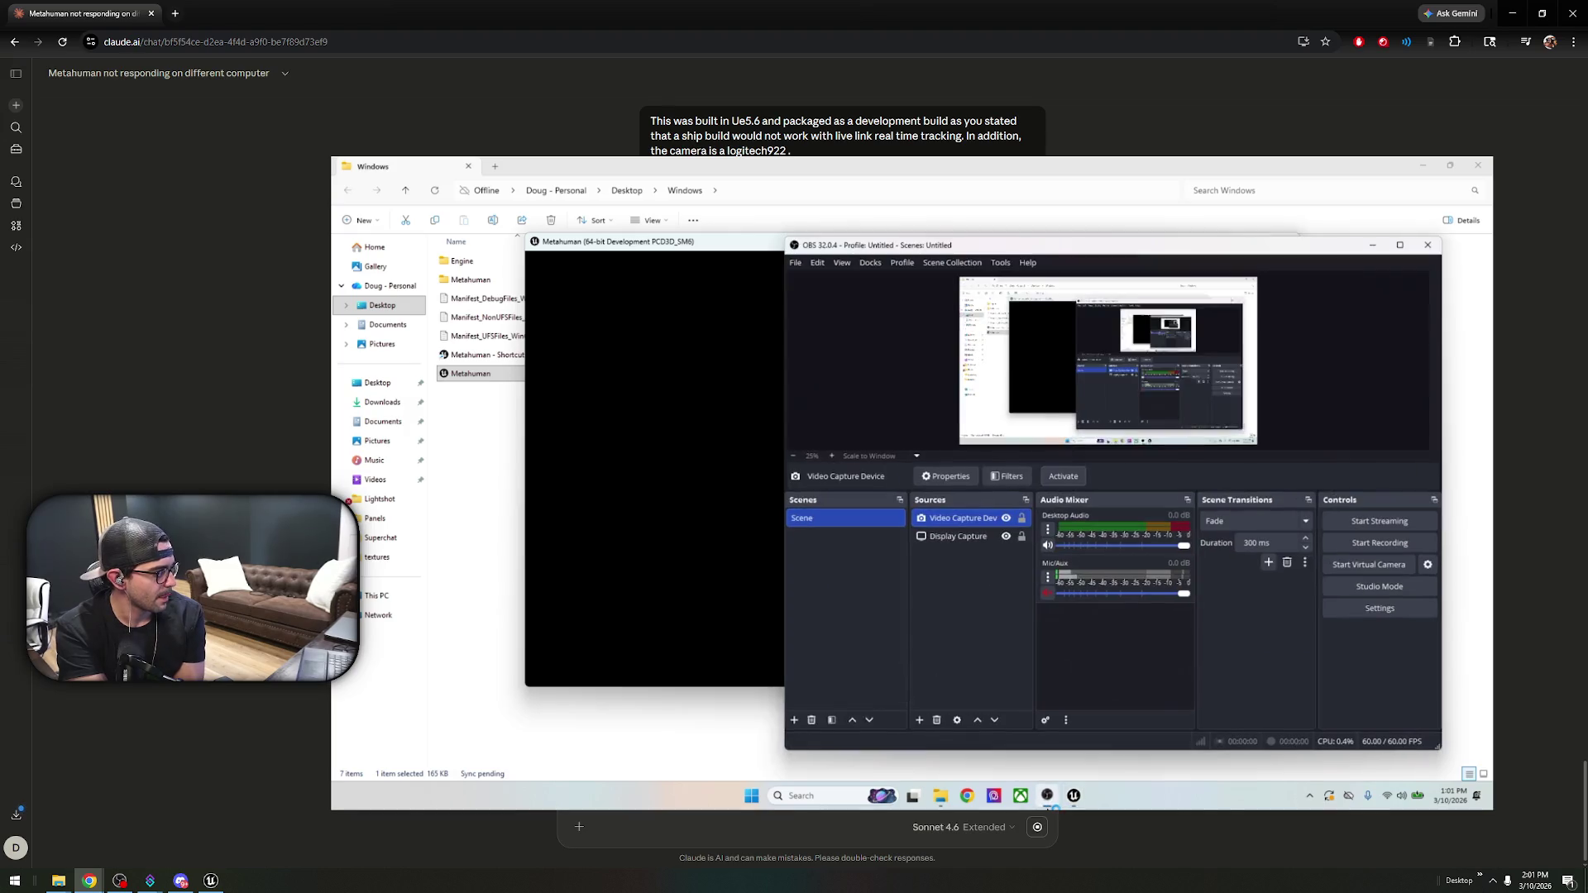
left_click(958, 536)
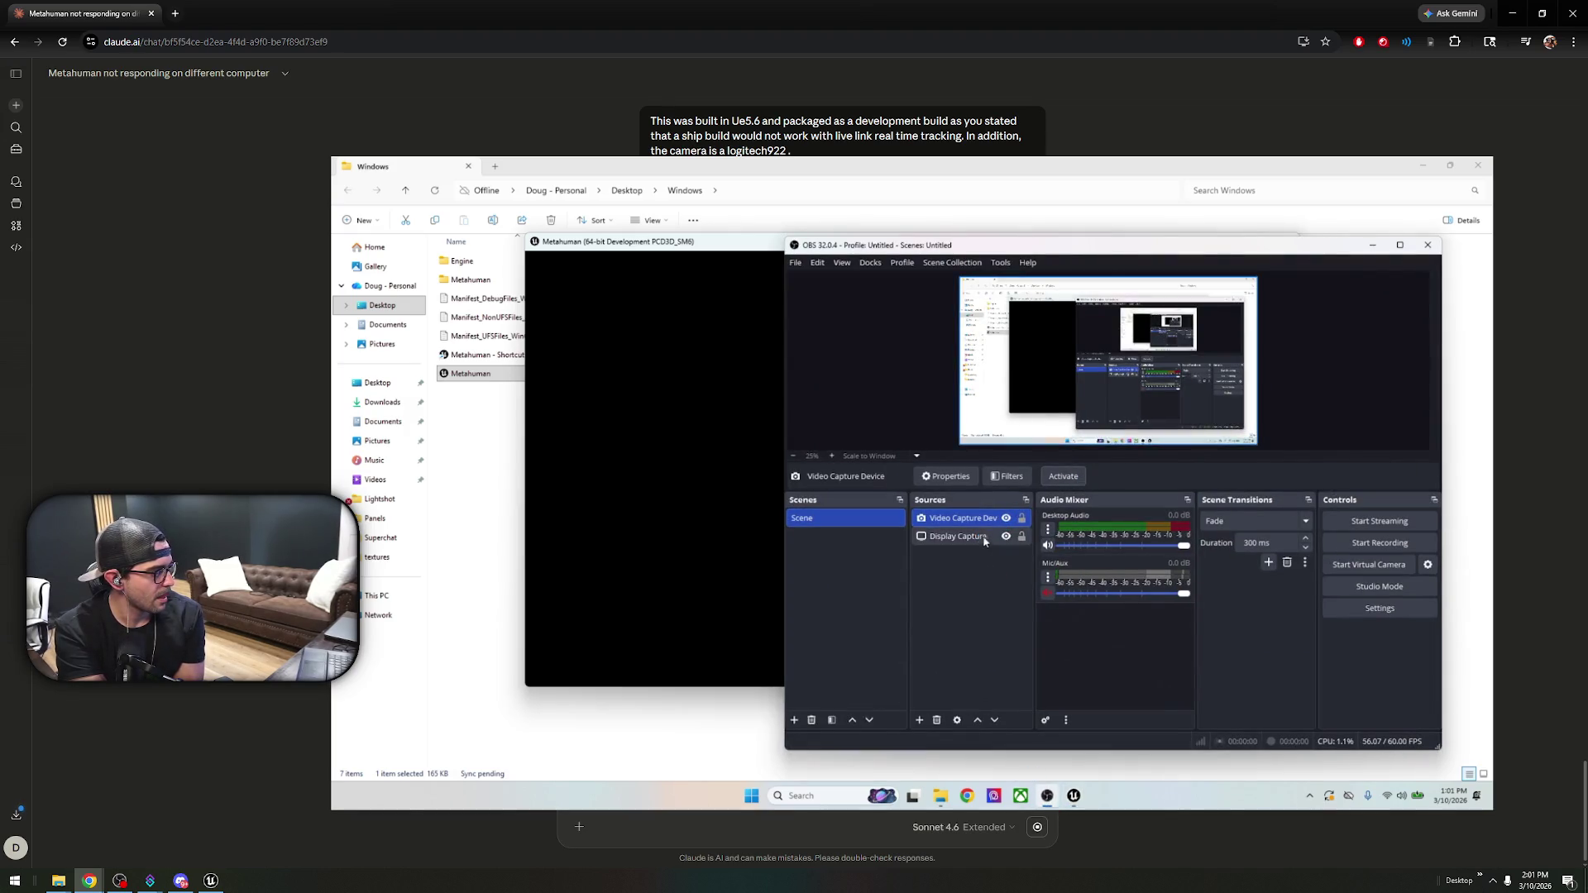
left_click(1374, 246)
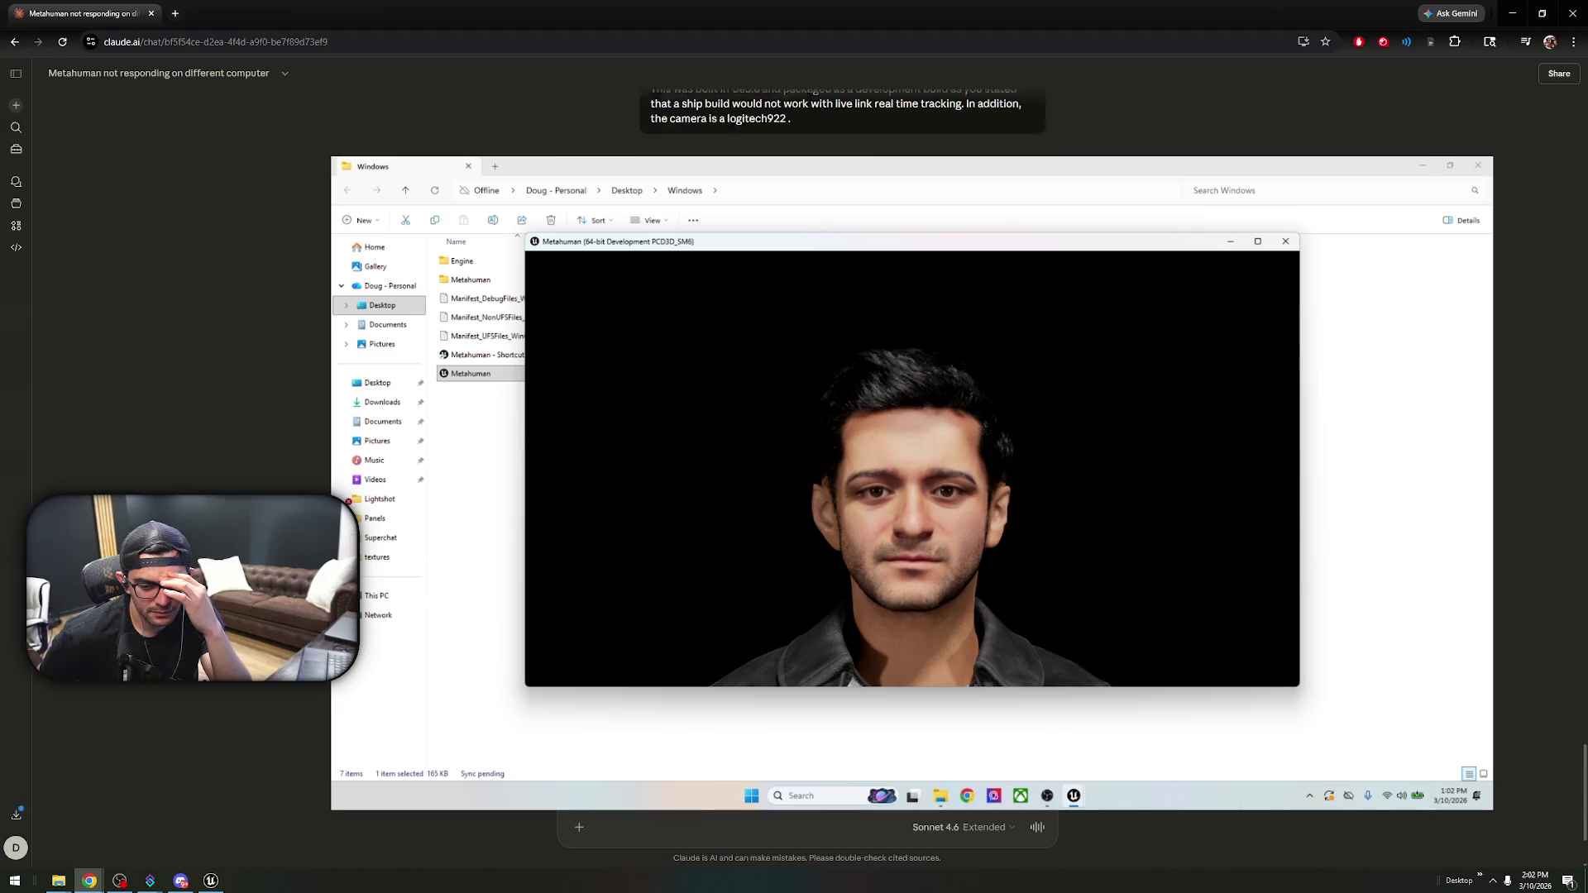
- Wait for the avatar's face to render in the MetaHuman window
scroll(810, 124, "down", 3)
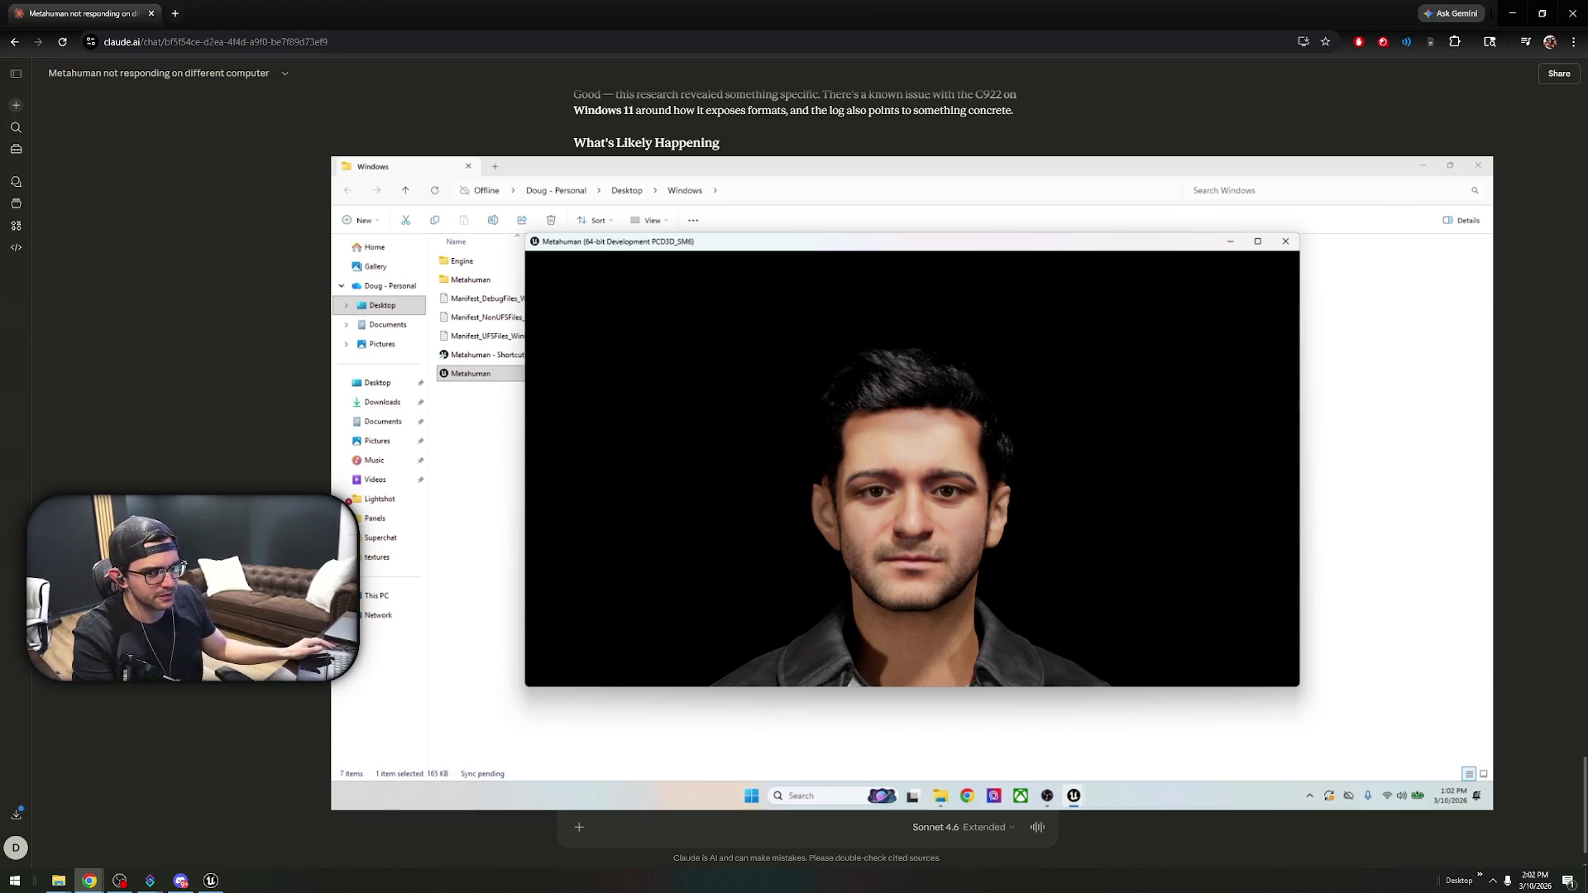
key("super")
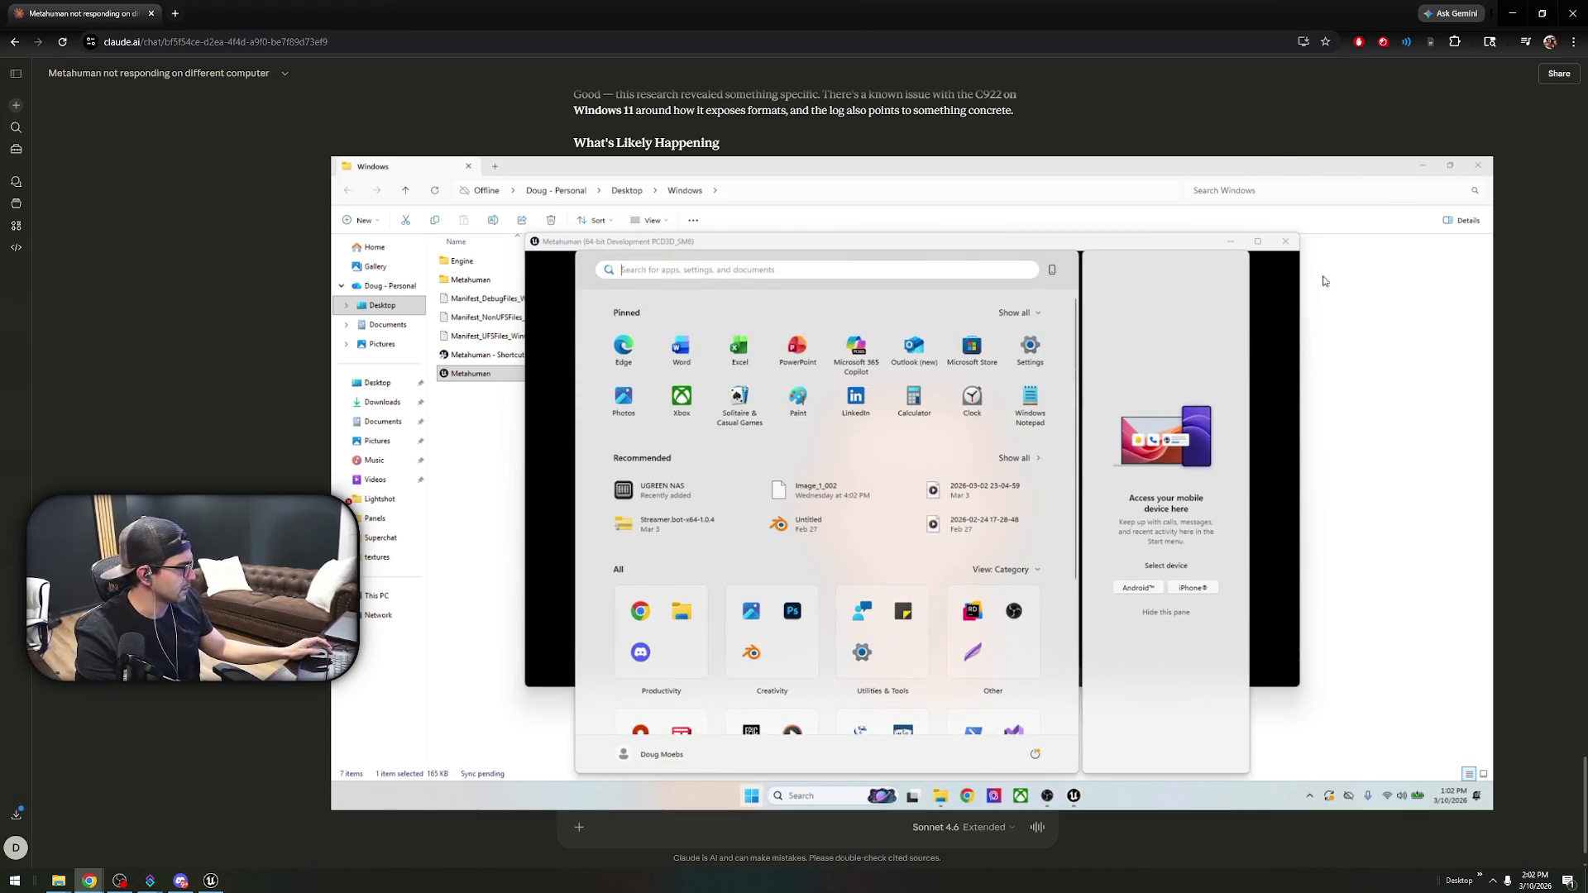
- Switch to Chrome and search for 'logitech ghub'
left_click(1285, 241)
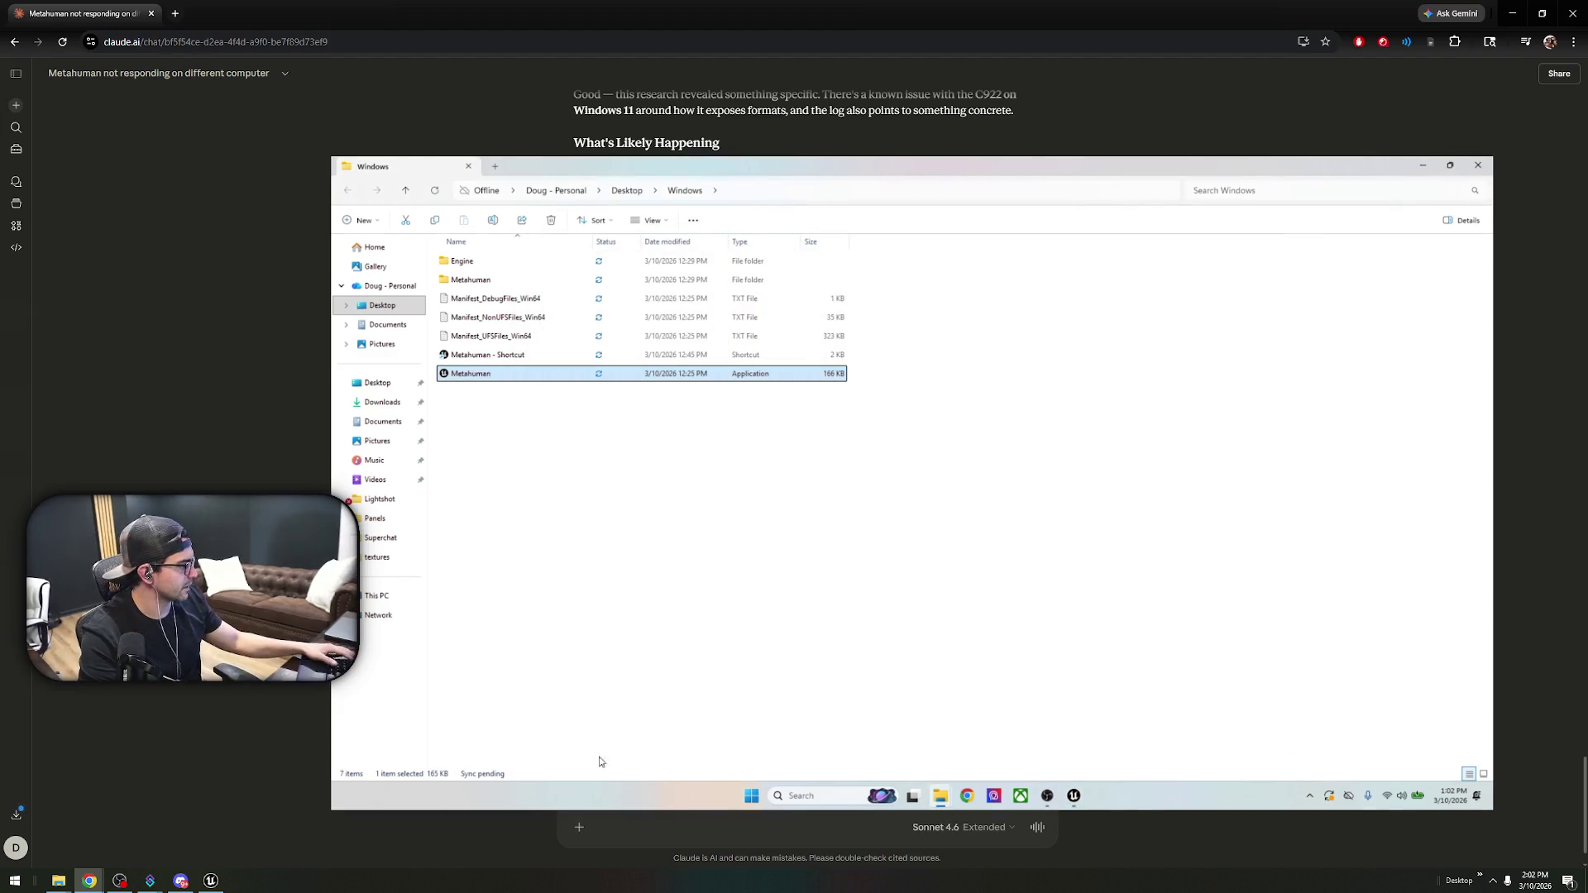
left_click(967, 795)
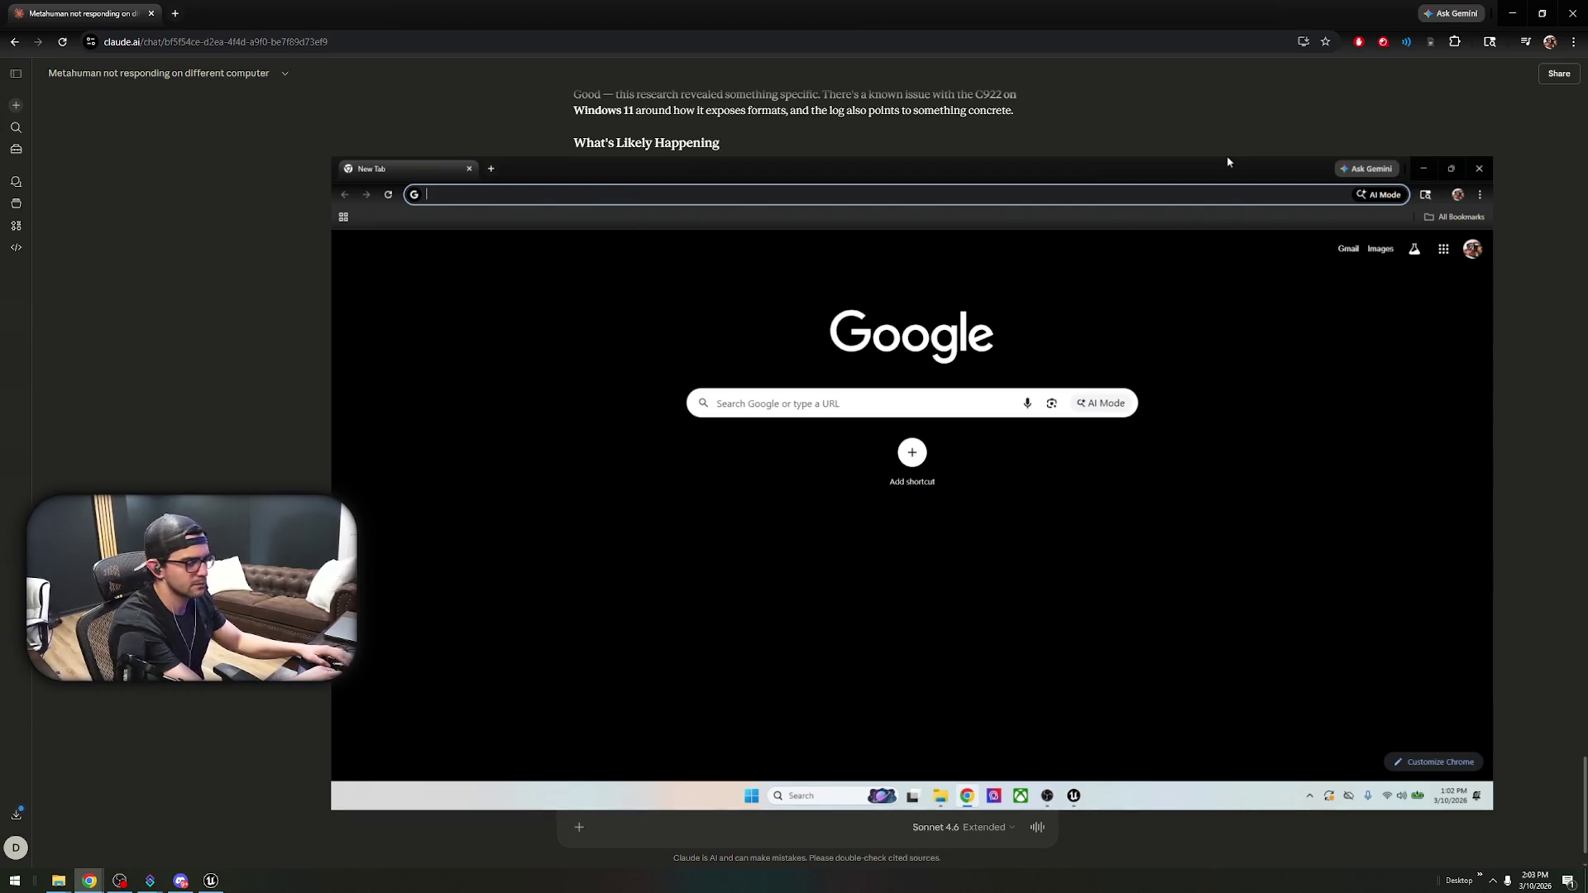
type("lgoite")
key("BackSpace")
key("BackSpace")
key("BackSpace")
type("logitech ghub")
key("Return")
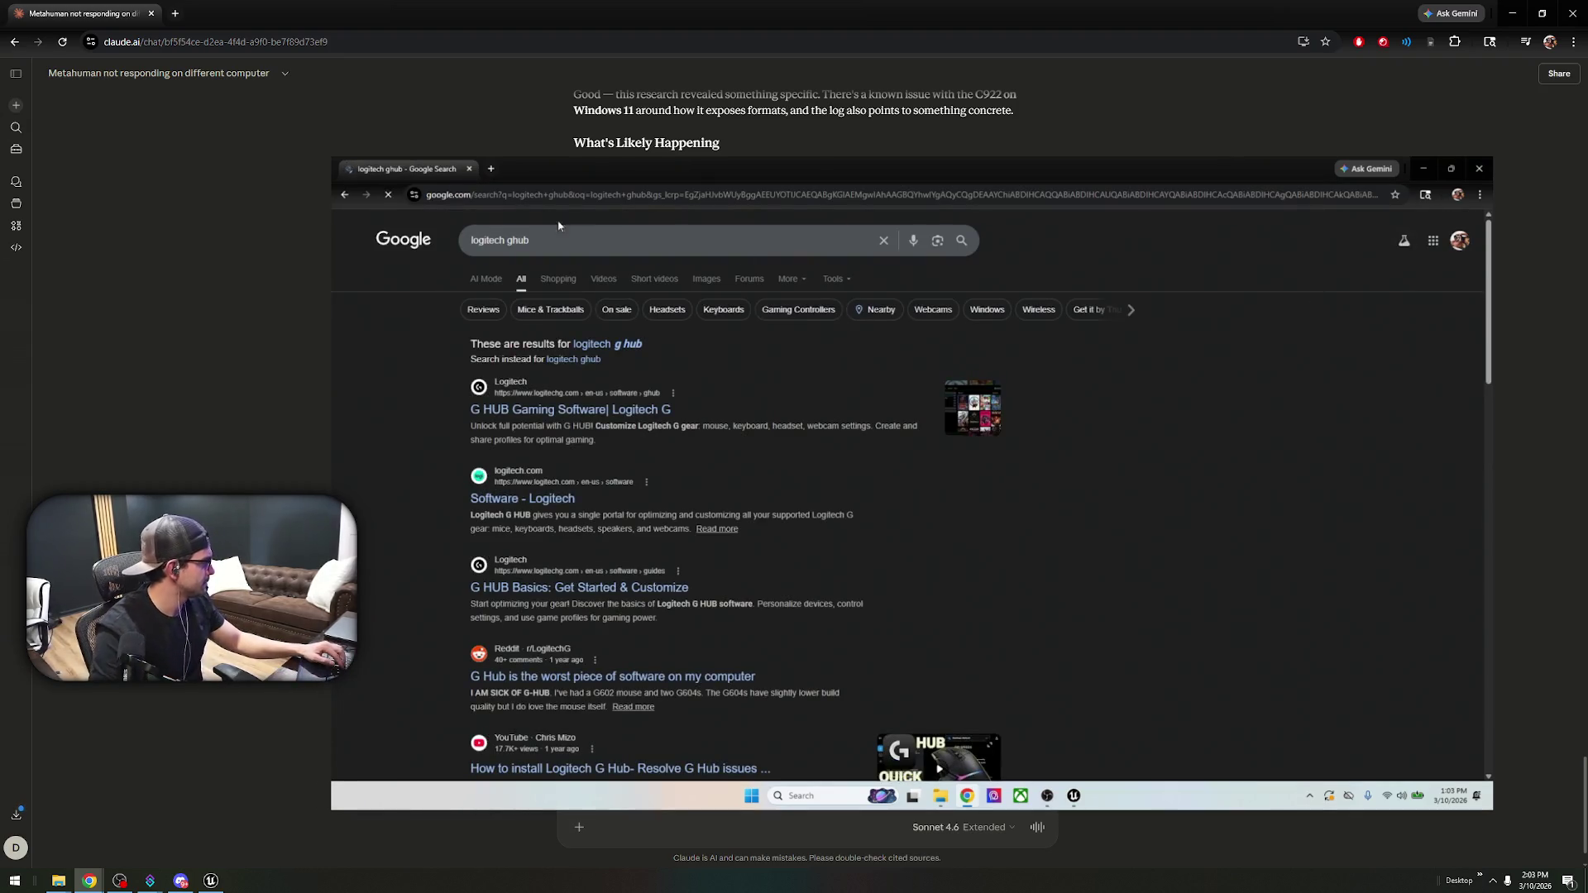
- Open the Logitech G HUB page, start the Windows download, and dismiss the newsletter popup
scroll(611, 412, "down", 5)
left_click(568, 228)
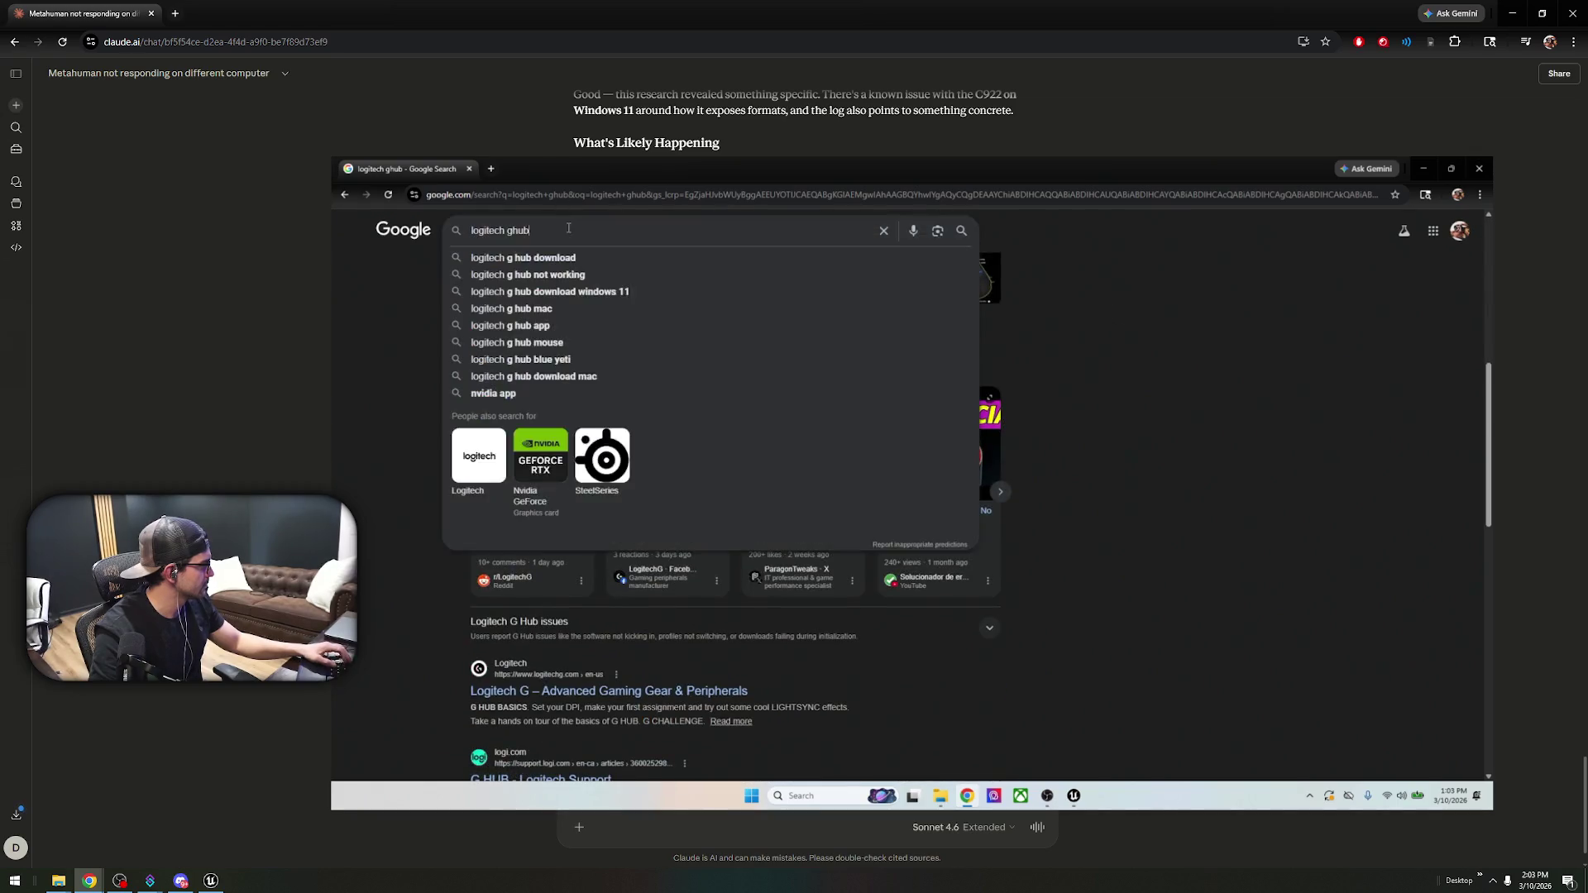
left_click(524, 258)
left_click(607, 344)
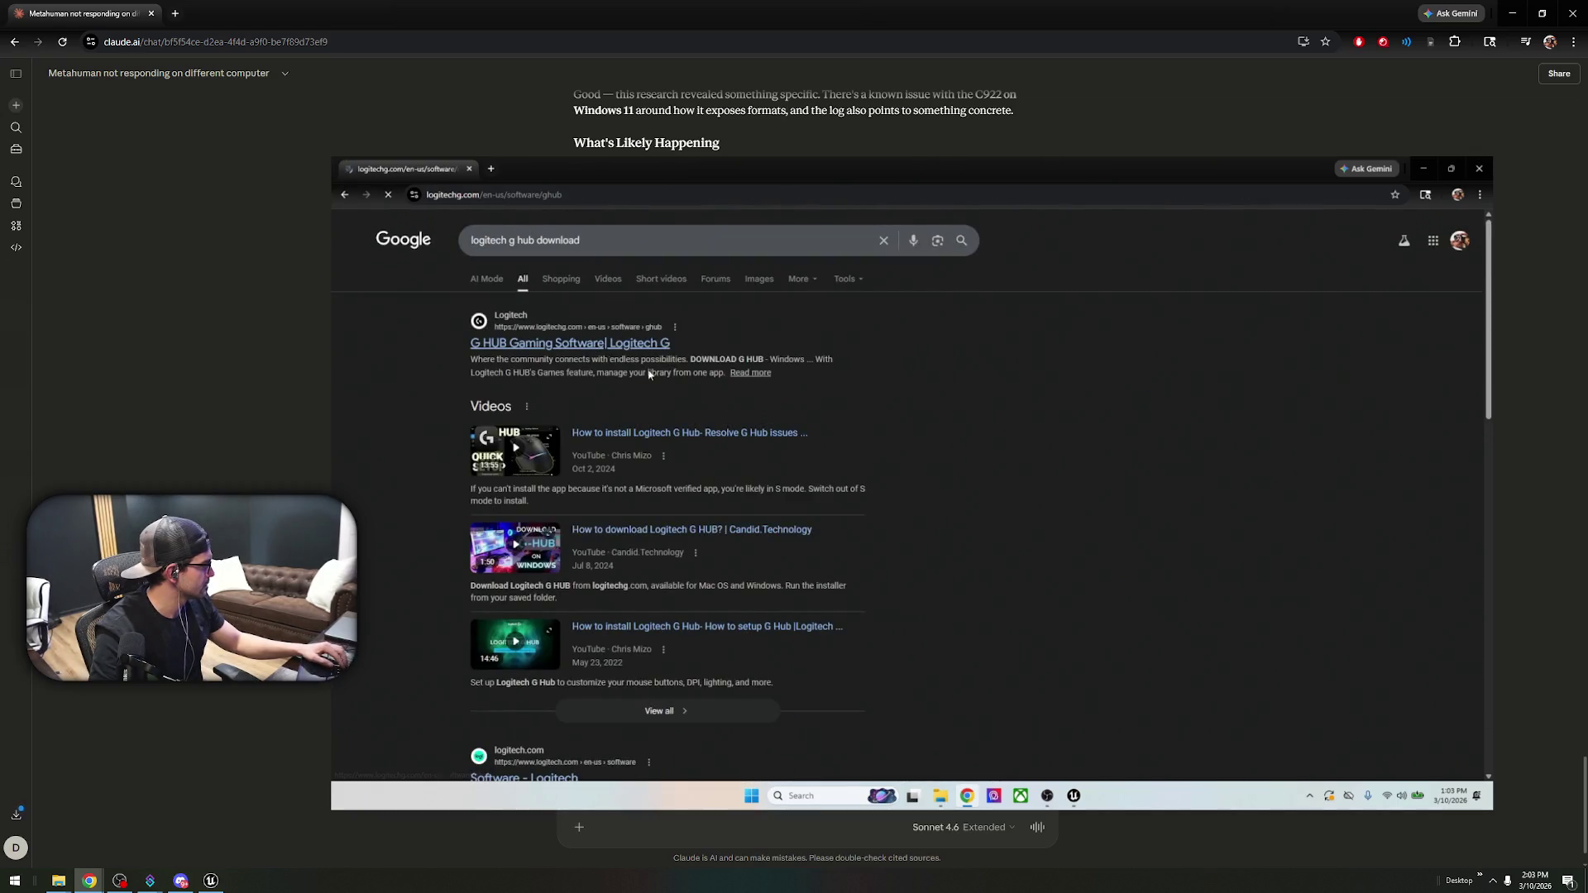
left_click(566, 545)
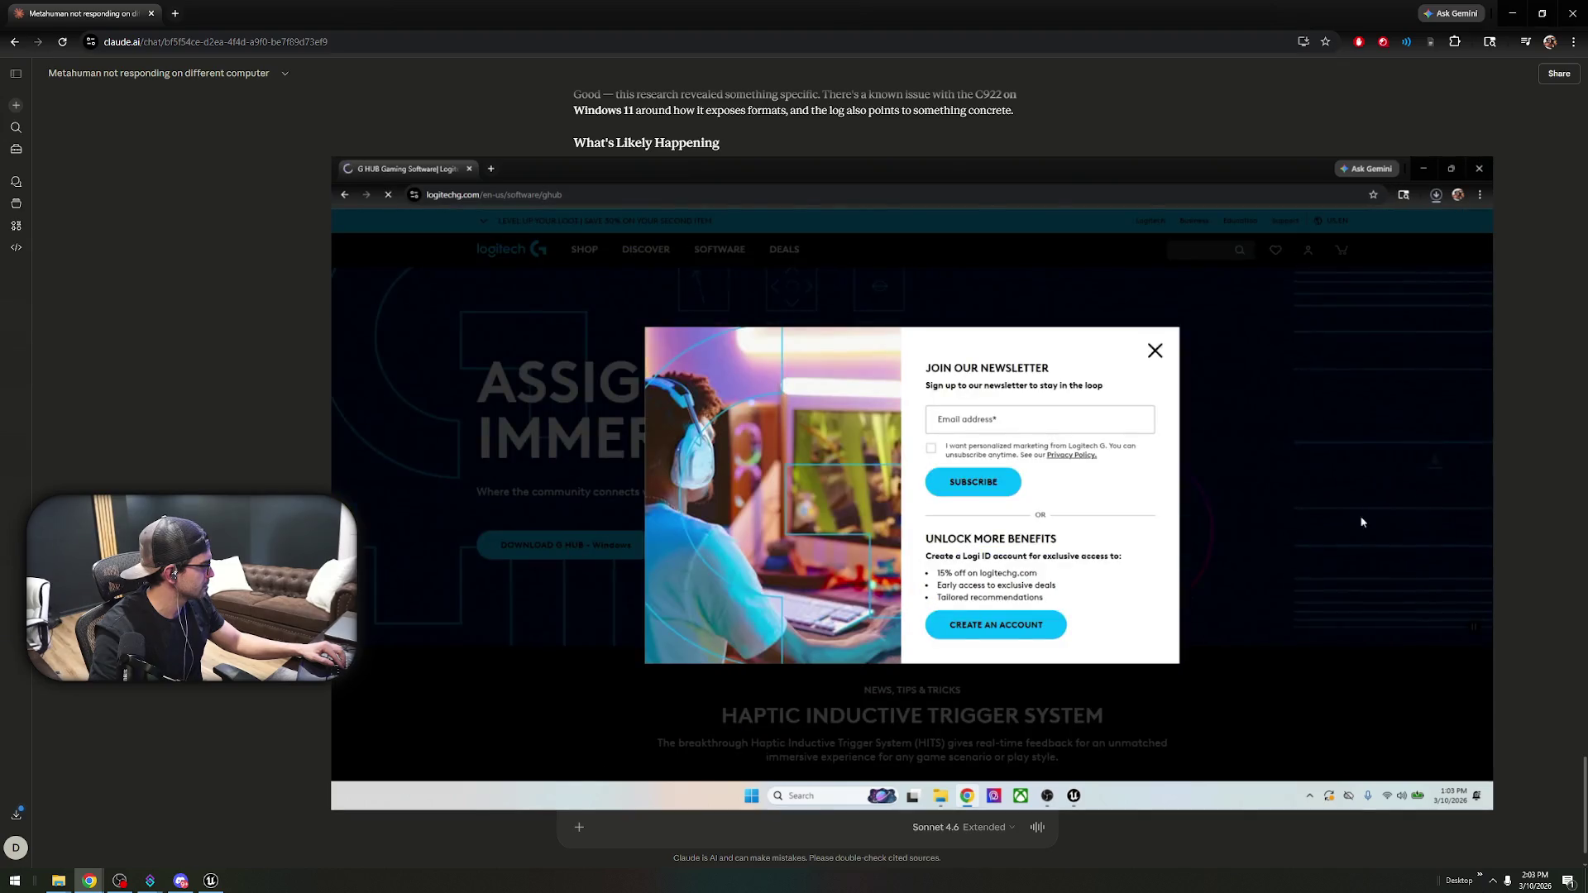
left_click(1155, 350)
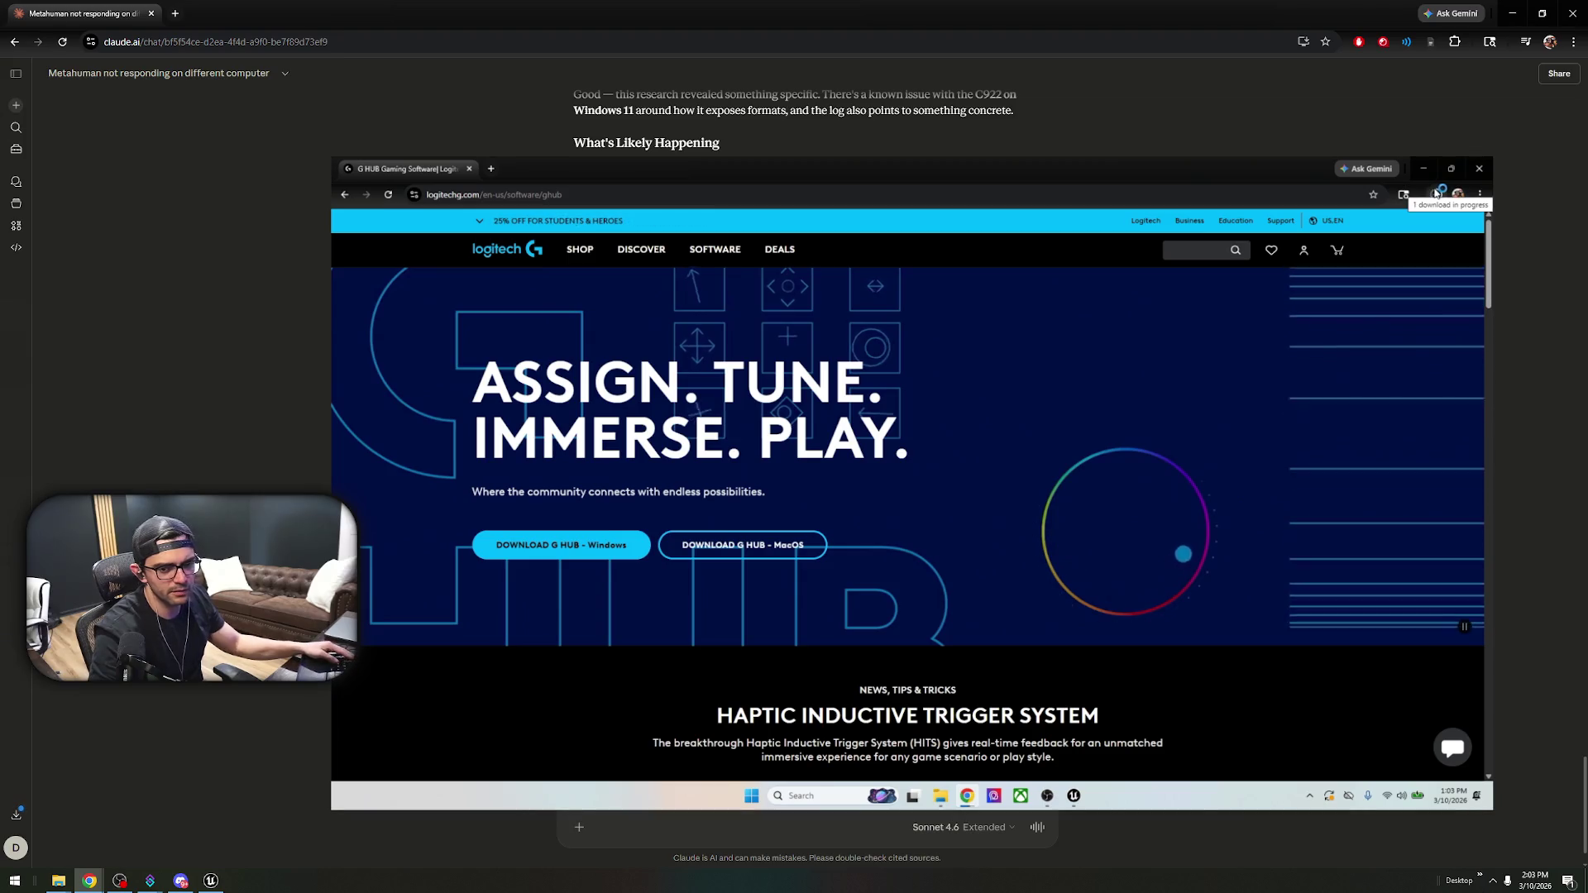
key("super")
- Open Windows Settings > Apps and review Advanced app settings and Installed apps
type("se")
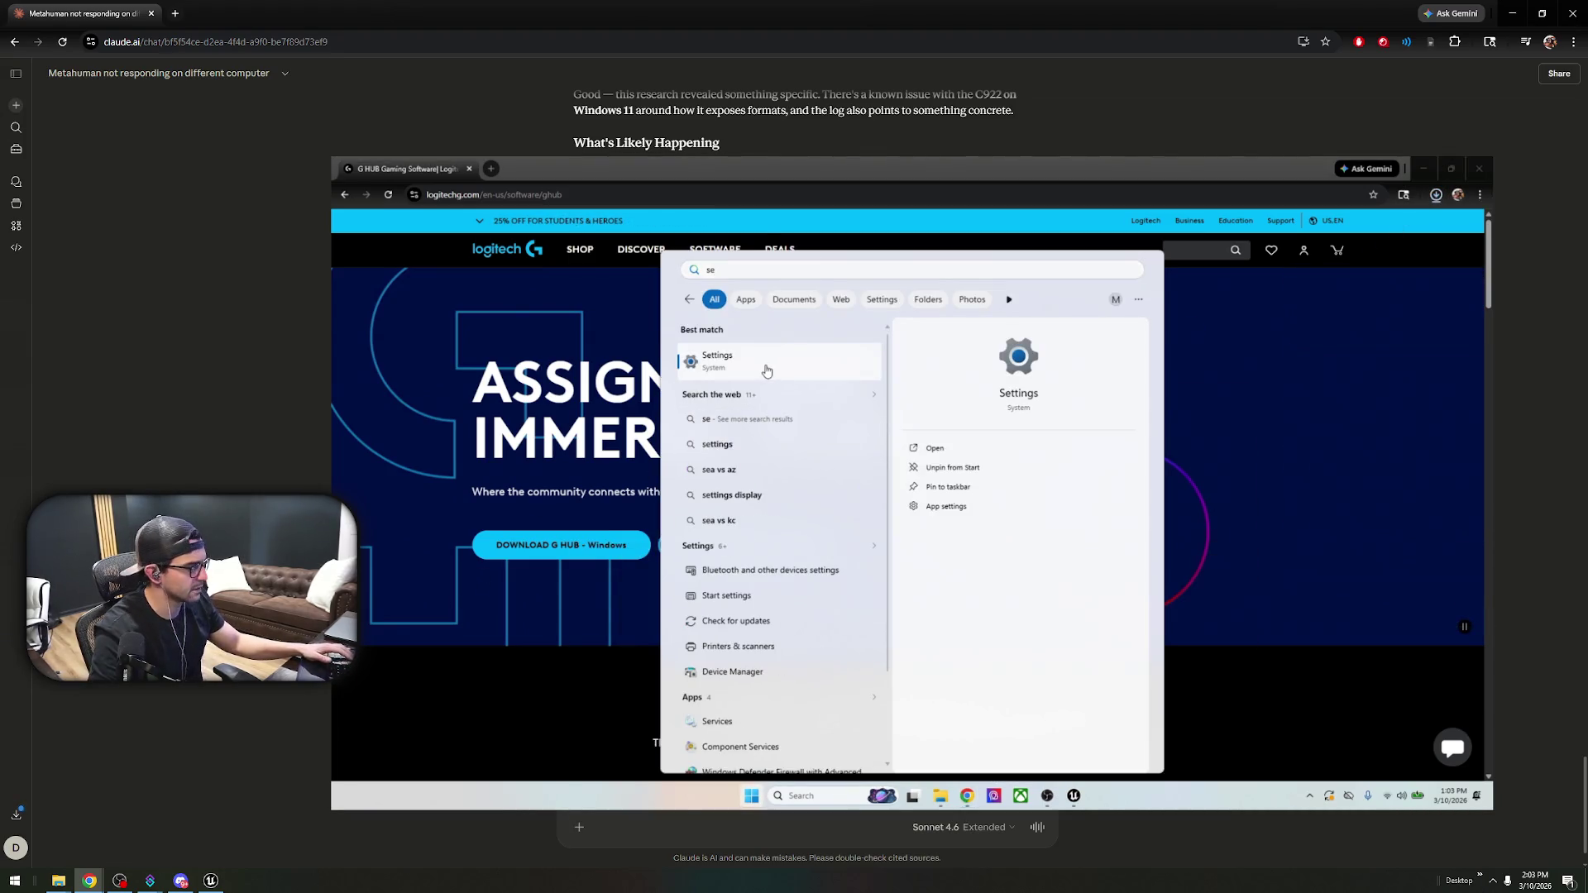
left_click(767, 371)
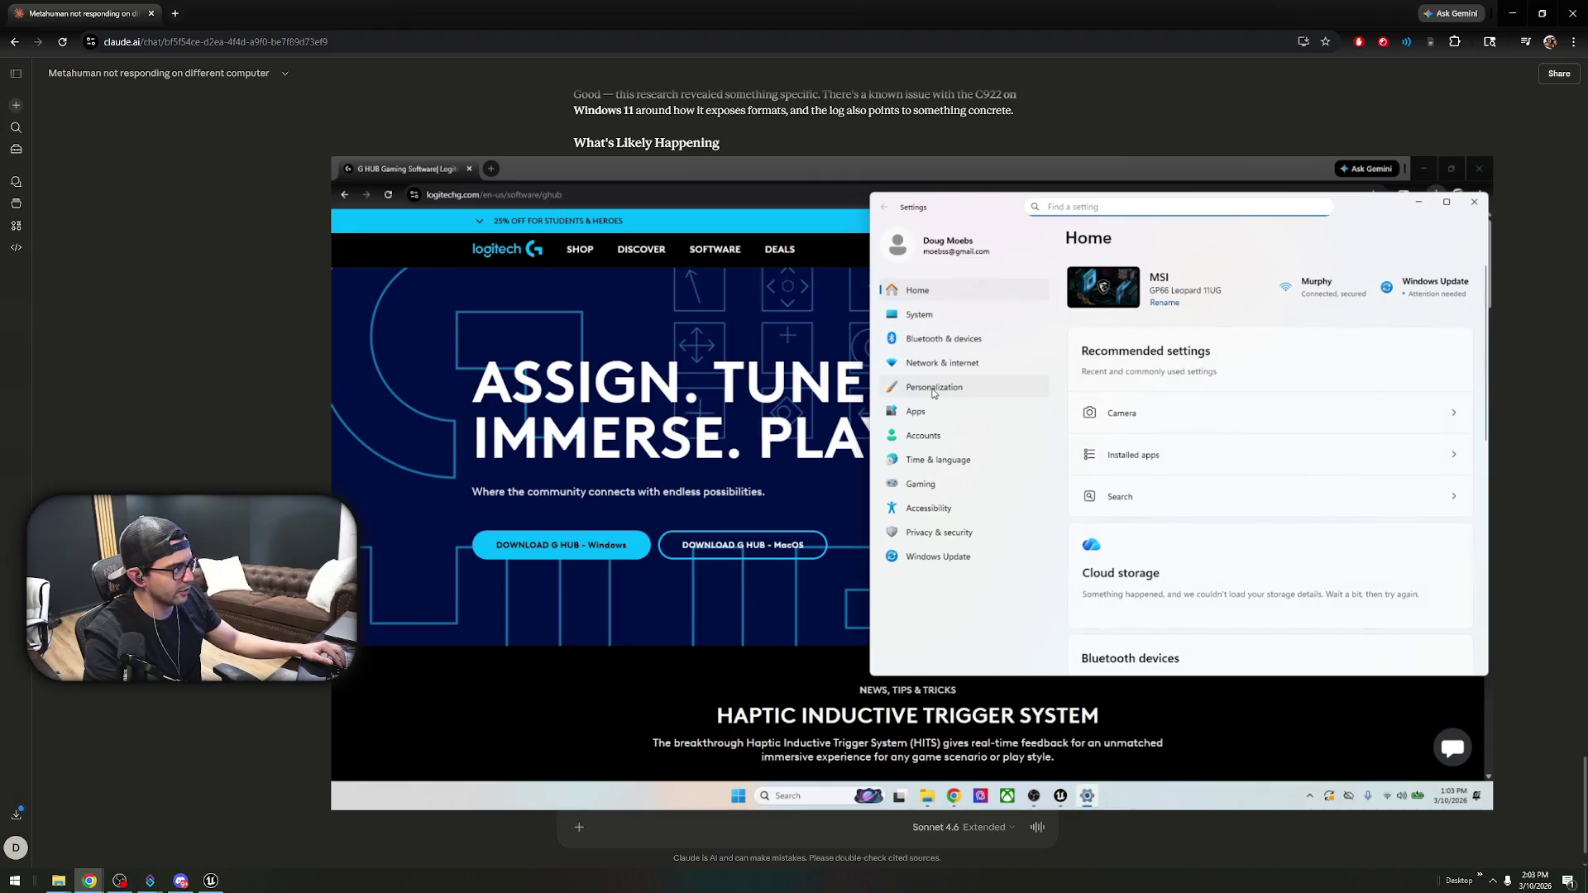
left_click(915, 411)
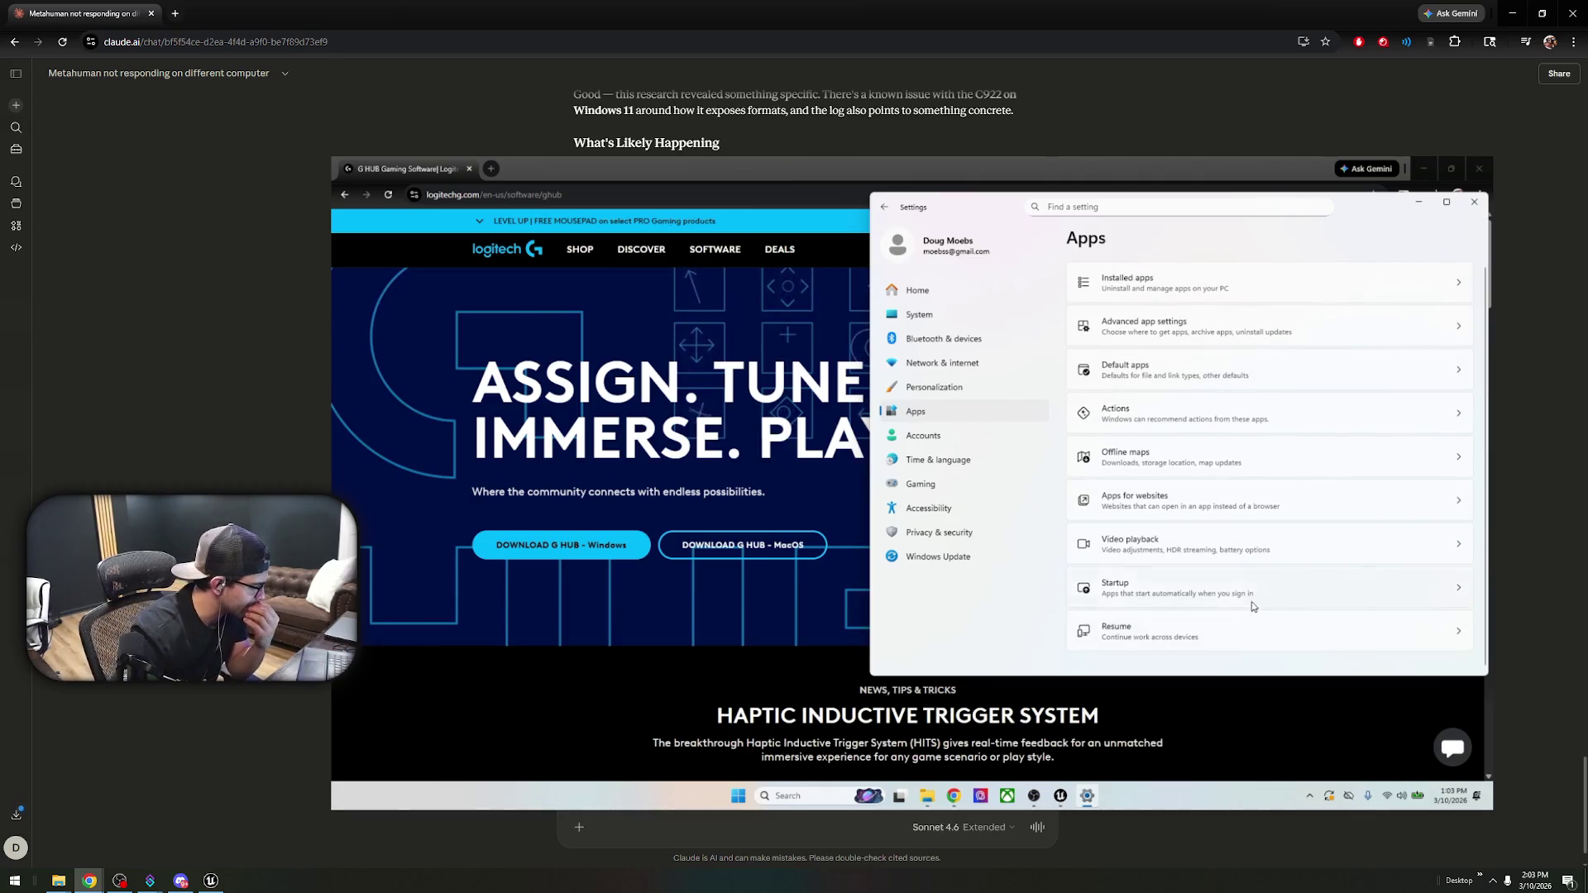
left_click(1188, 336)
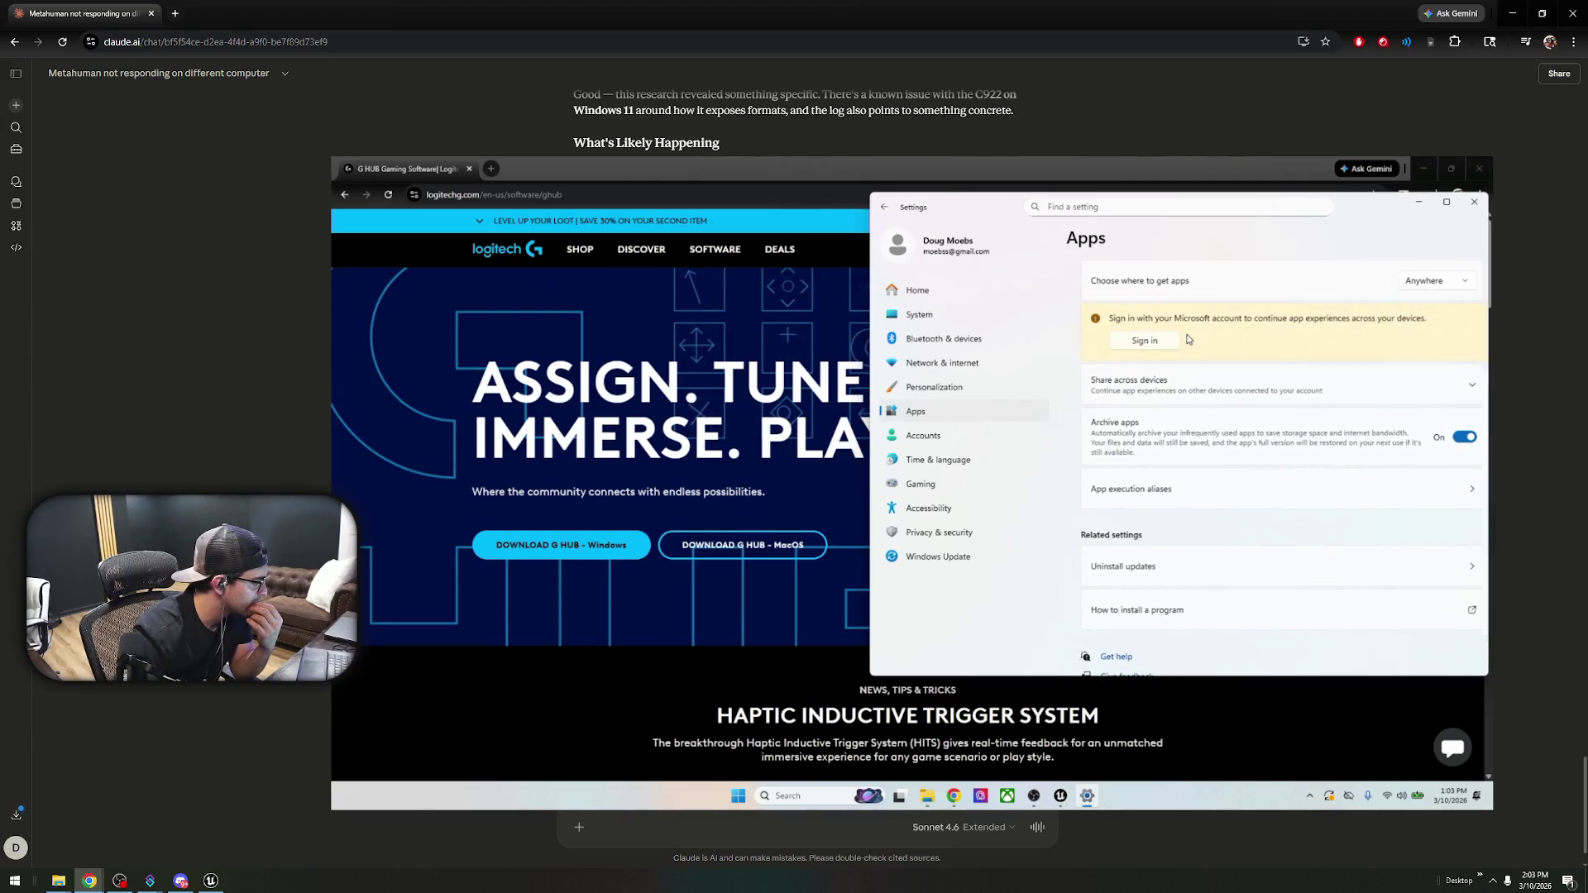
left_click(1206, 298)
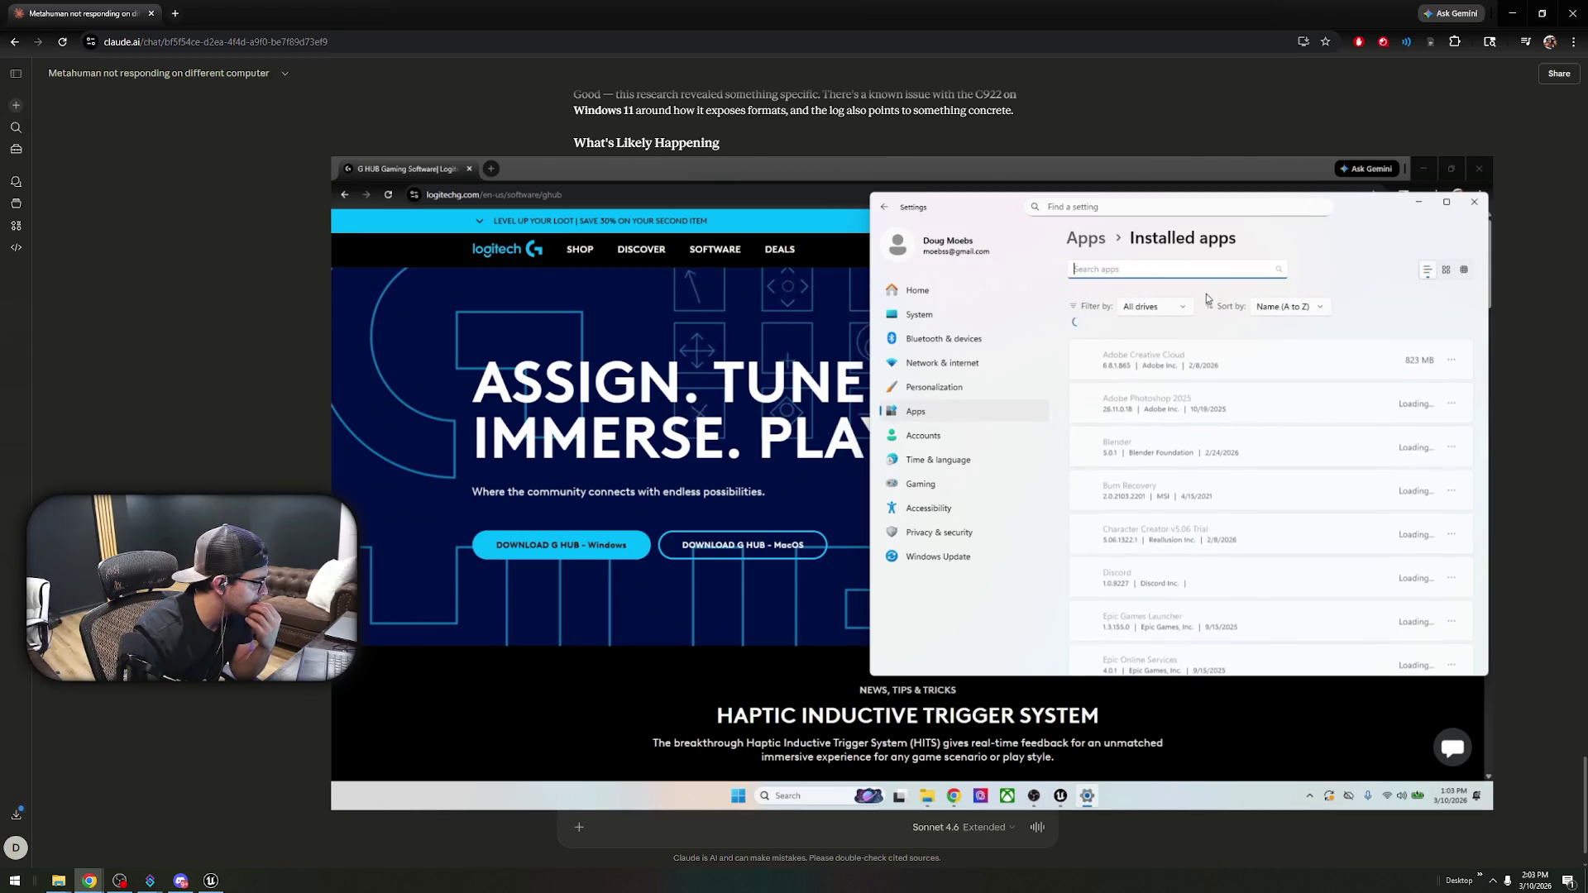
key("alt+Left")
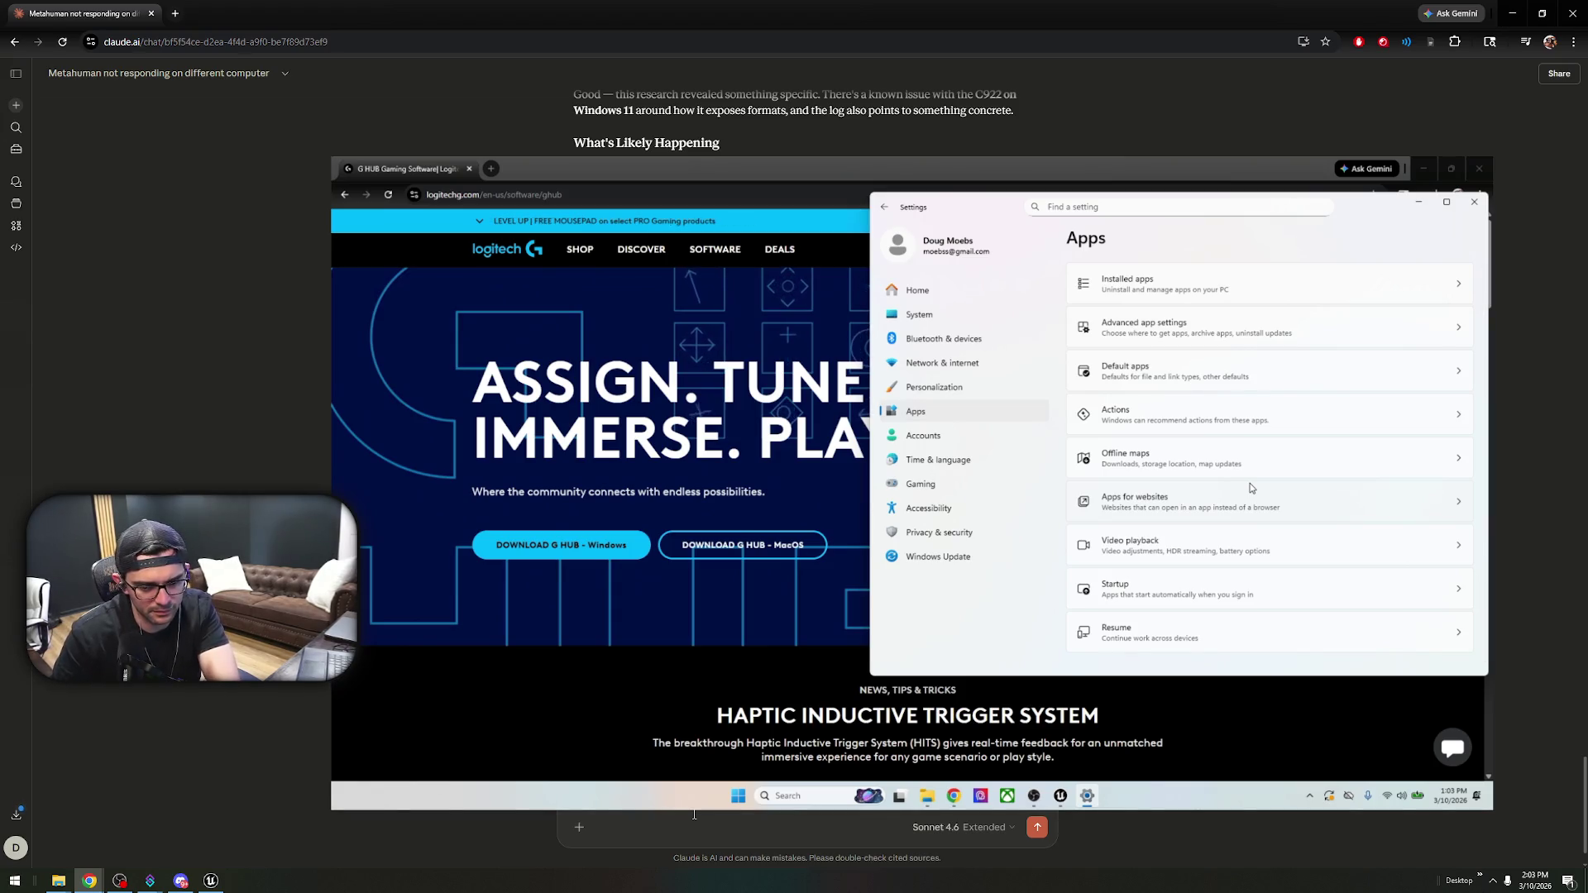
- Send the correction that Optional Features is not a tab, asking for current information only
key("Return")
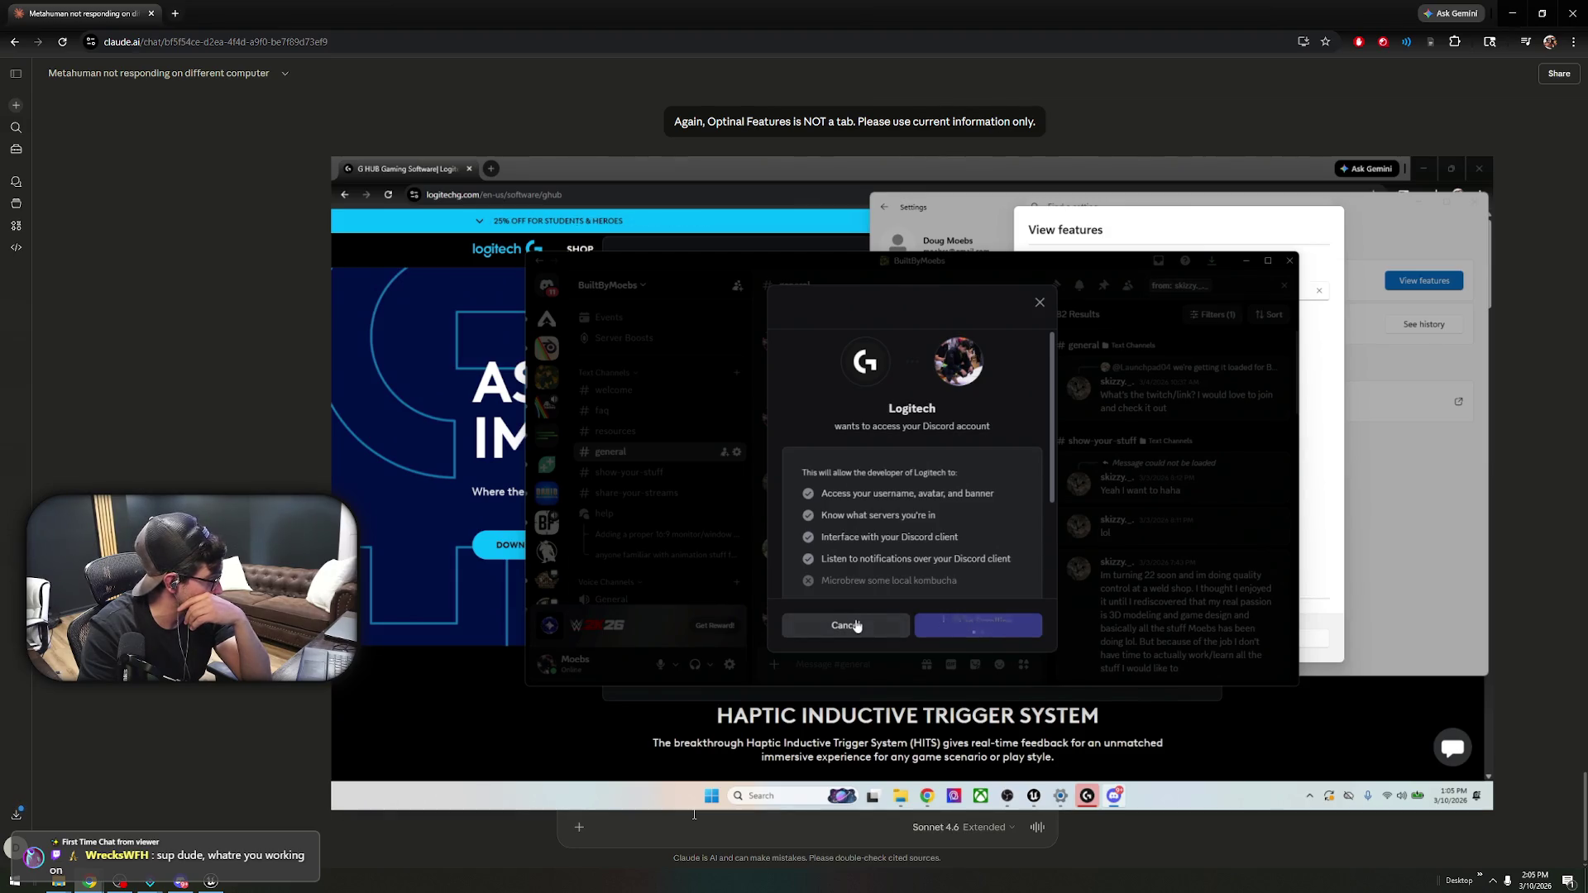
- Decline Logitech's Discord access and close Discord, the optional features list and Settings
left_click(856, 626)
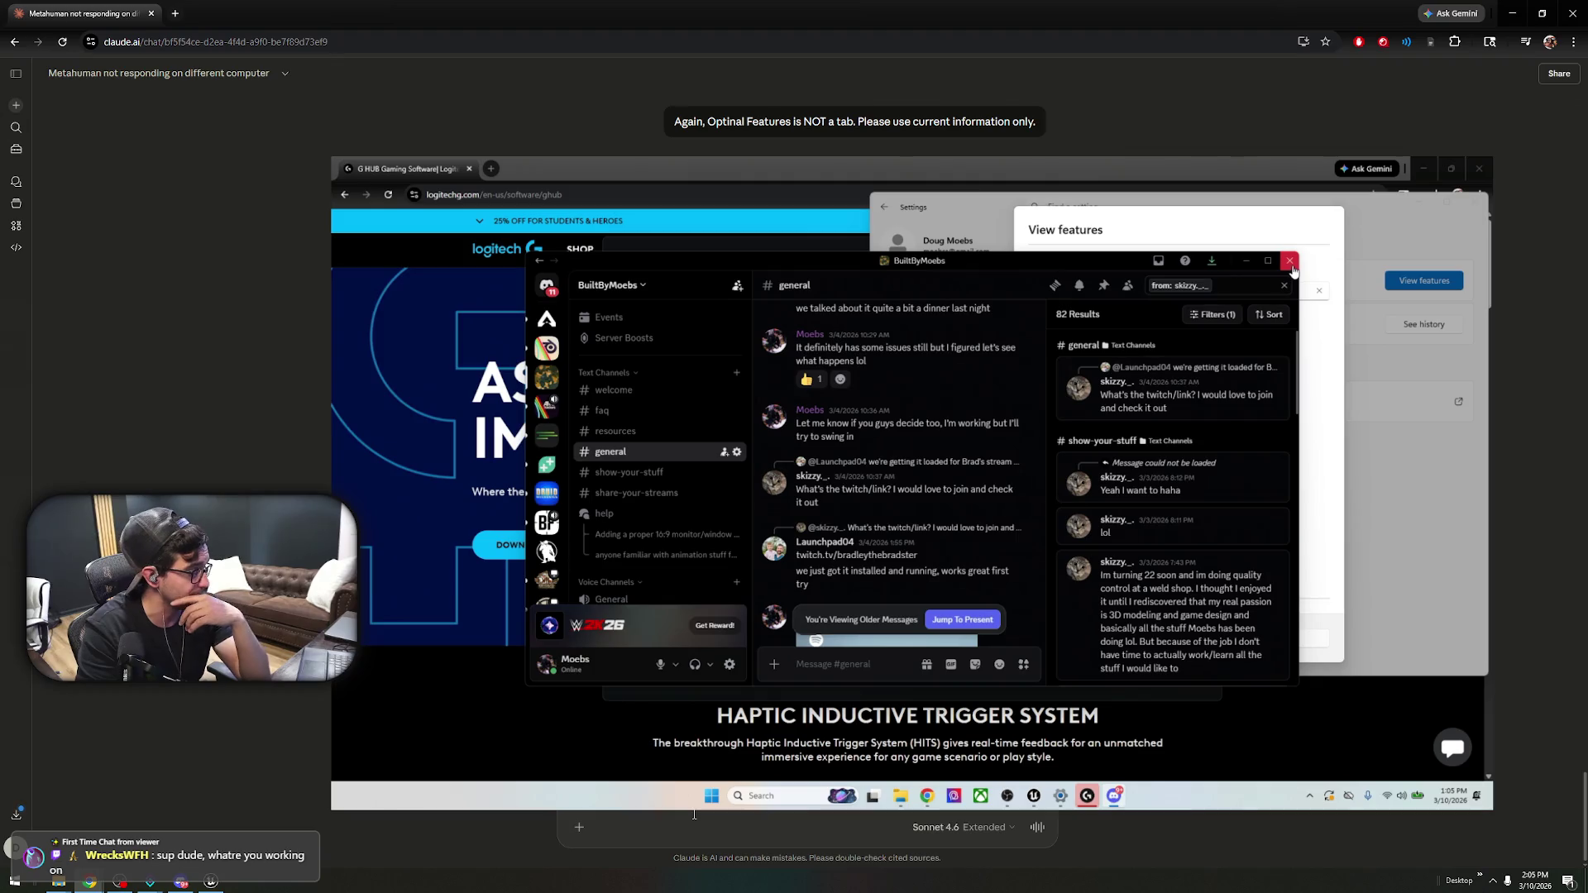
left_click(1290, 261)
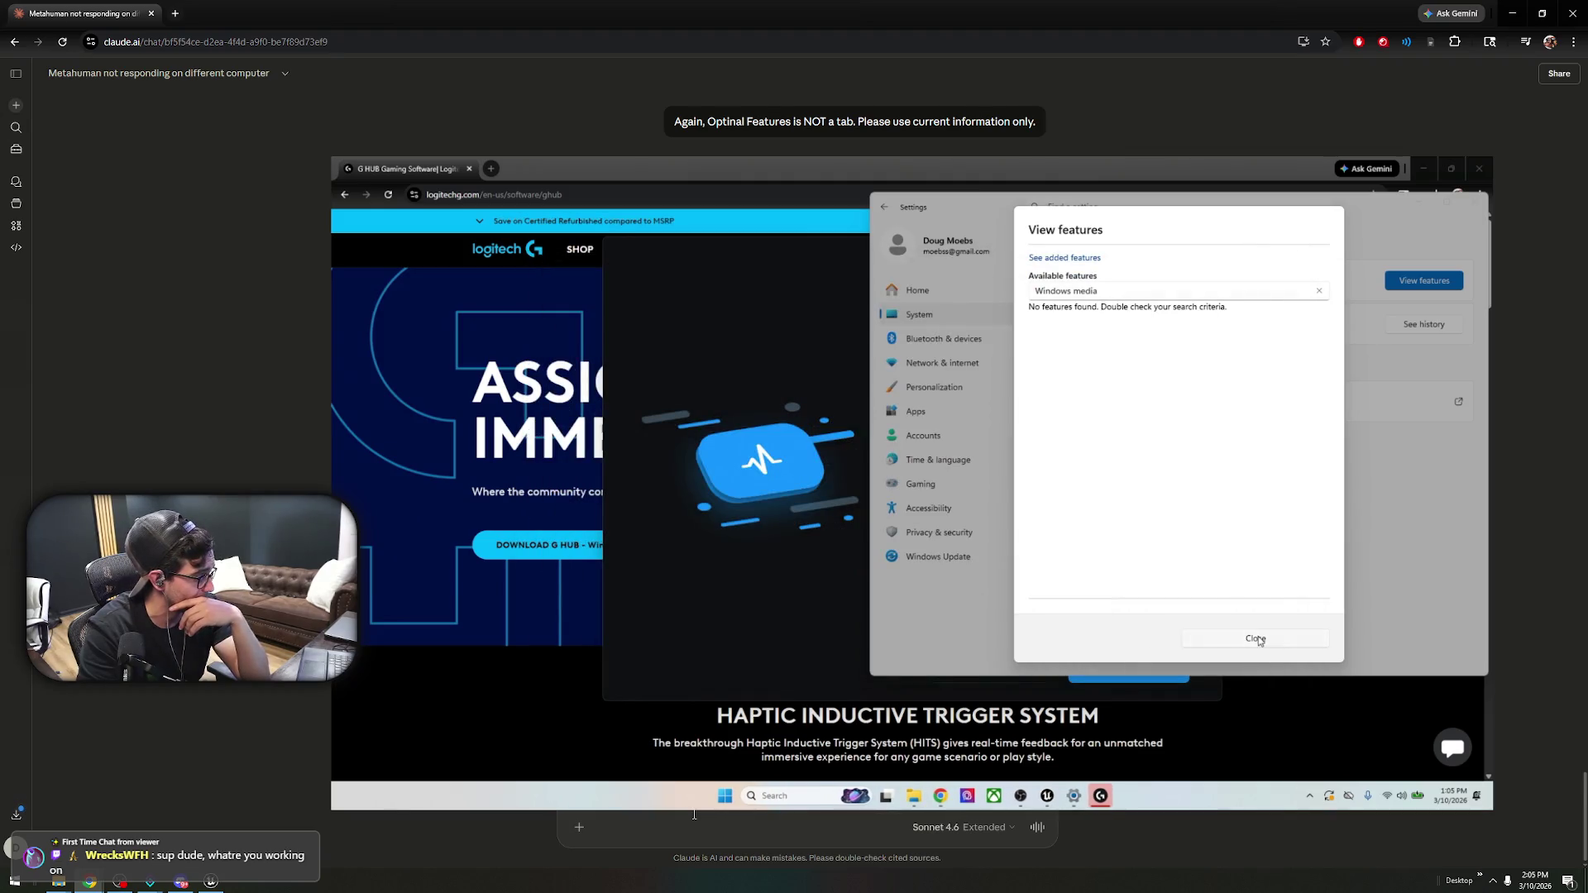
left_click(1257, 639)
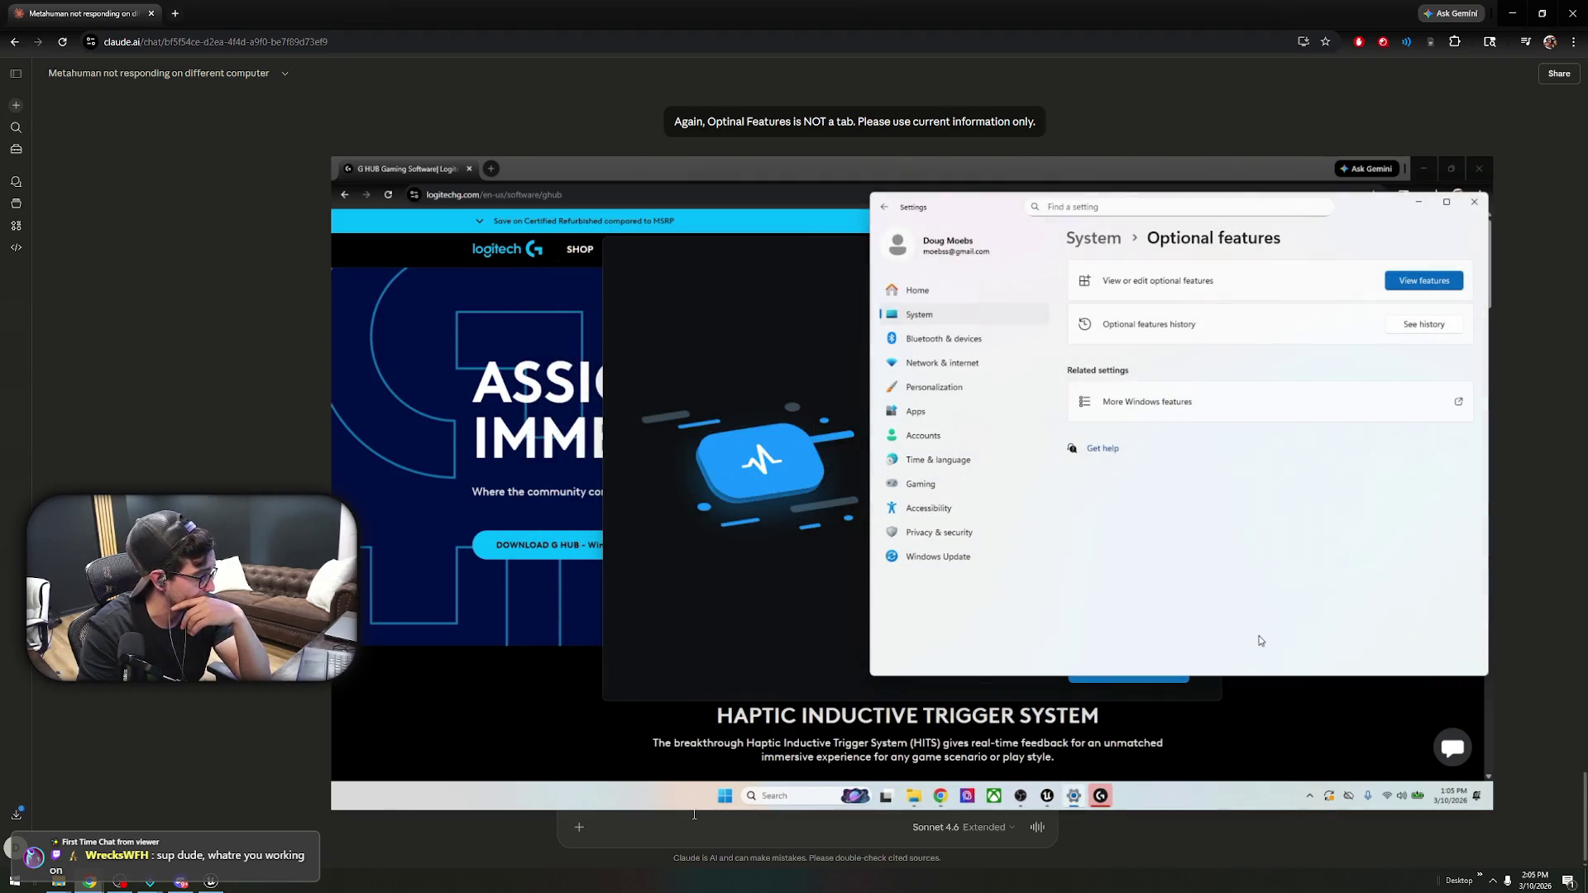
left_click(1479, 207)
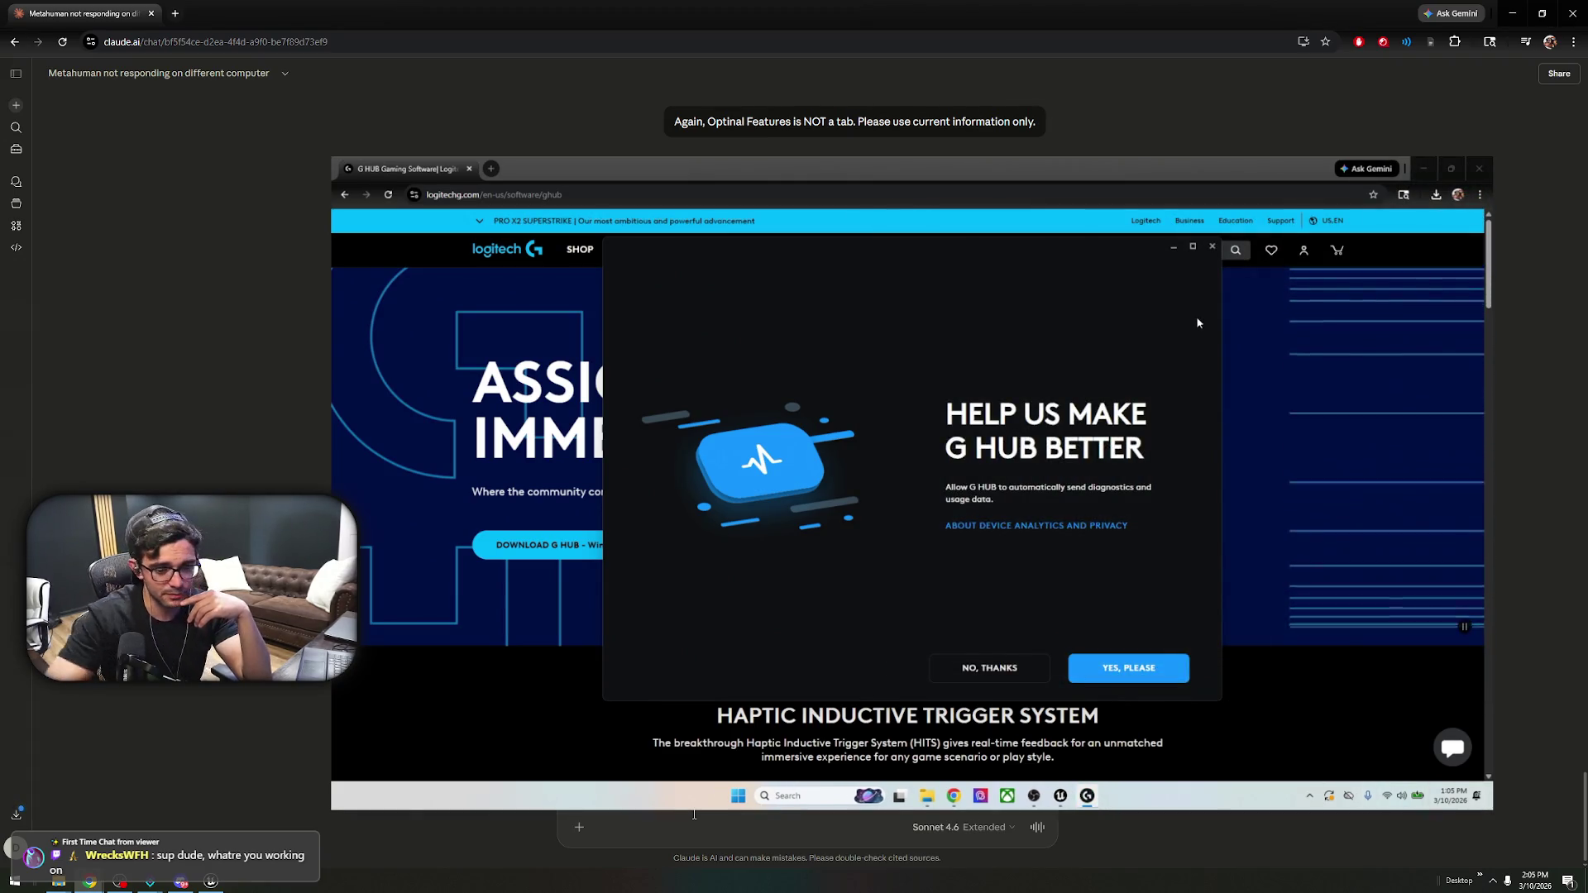
key("alt+Tab")
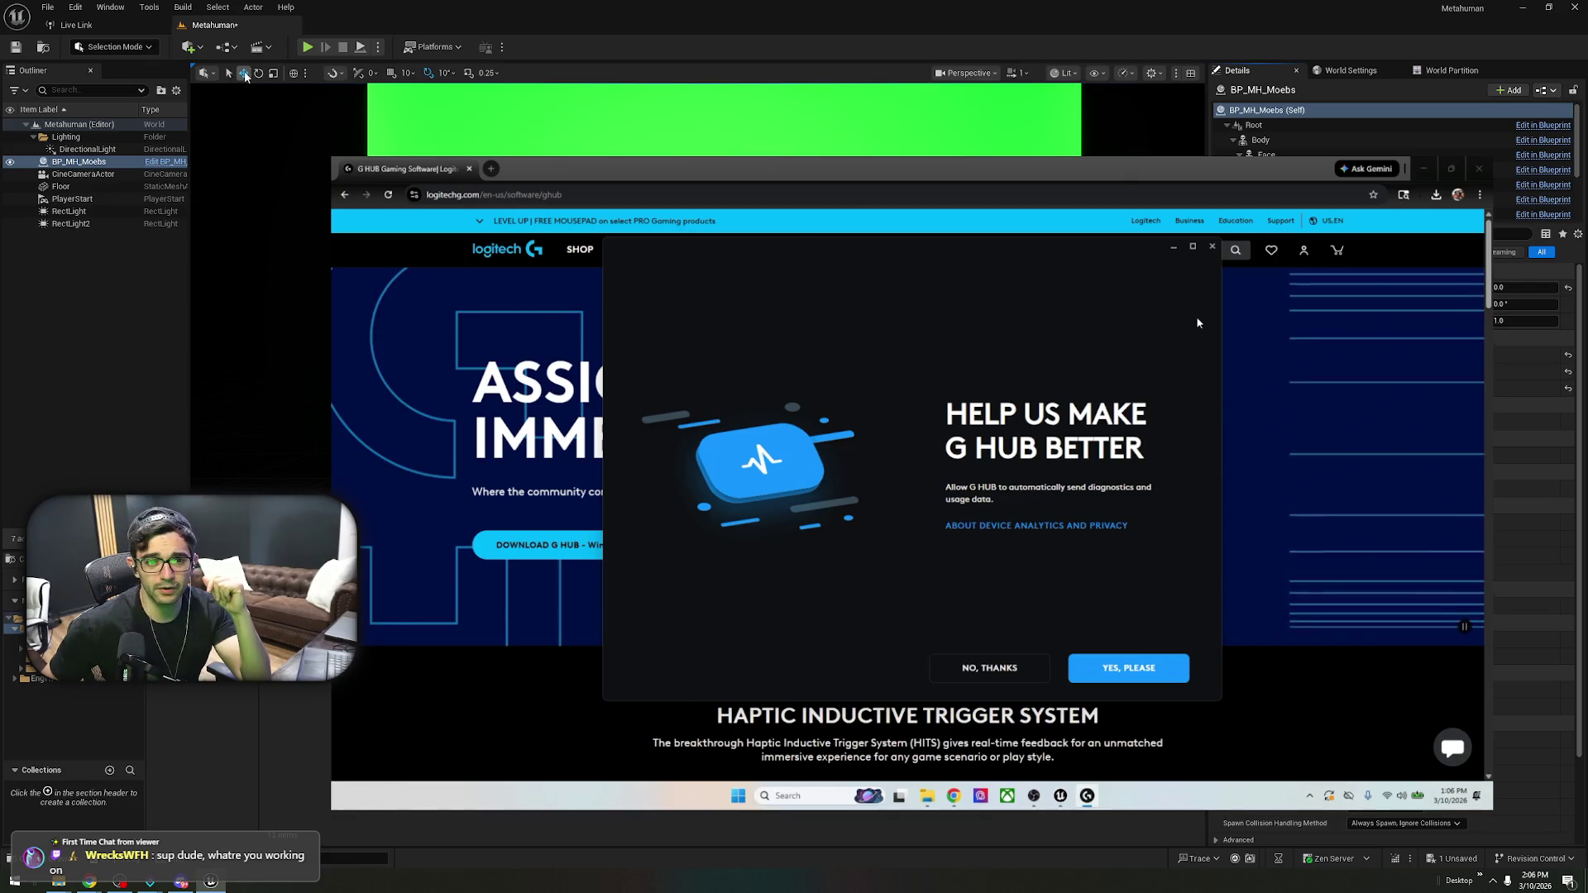
- Test-play the Metahuman level once, then check the MetaHuman (Video) source's video format in Live Link
left_click(308, 48)
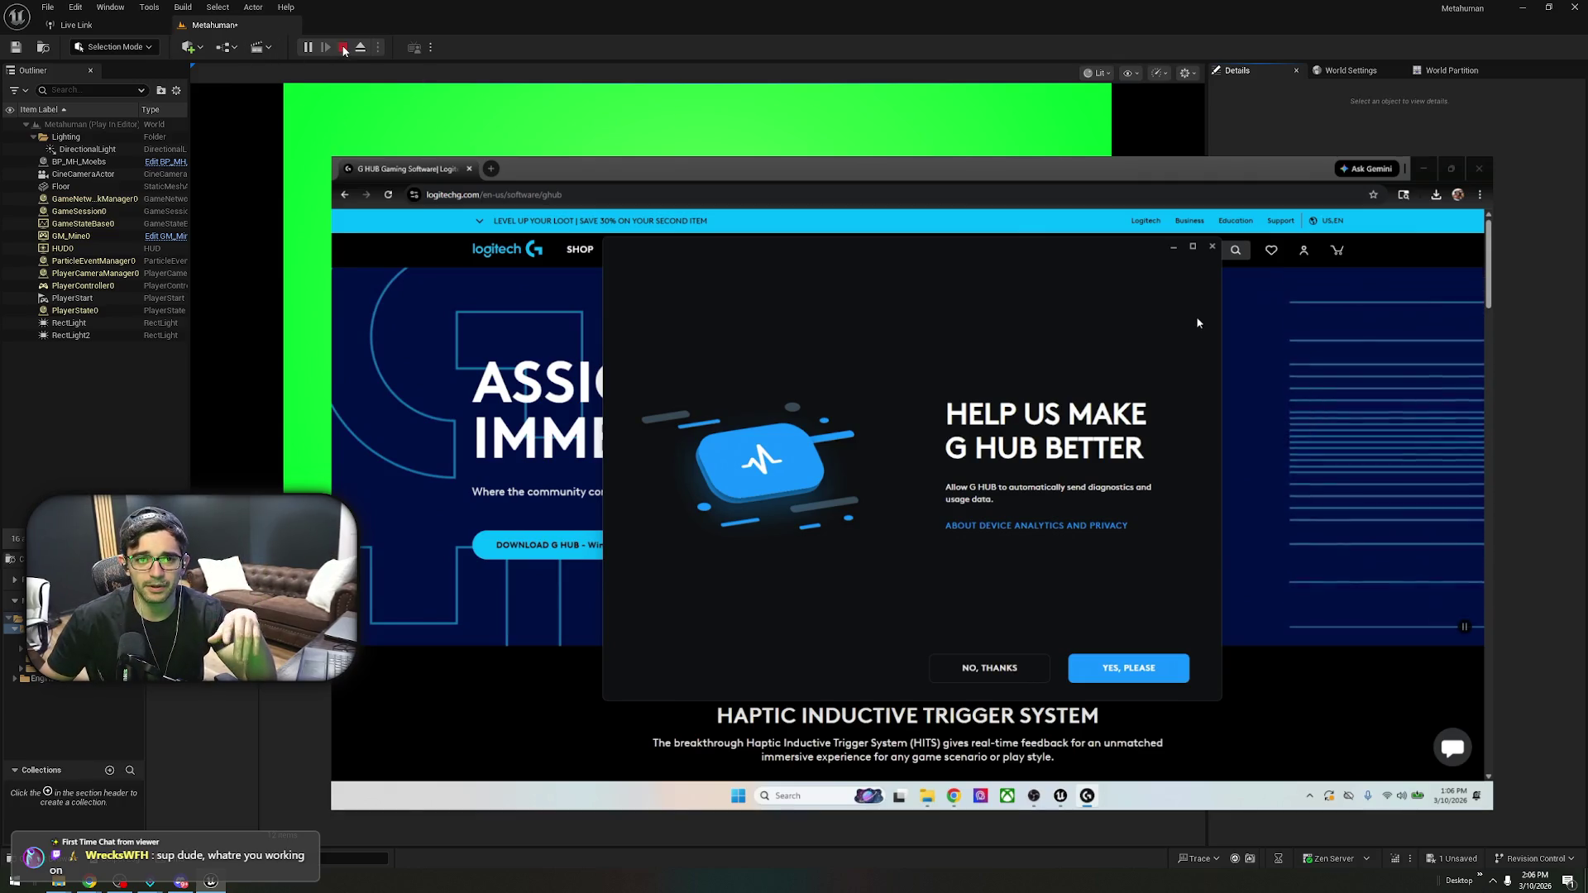
key("Escape")
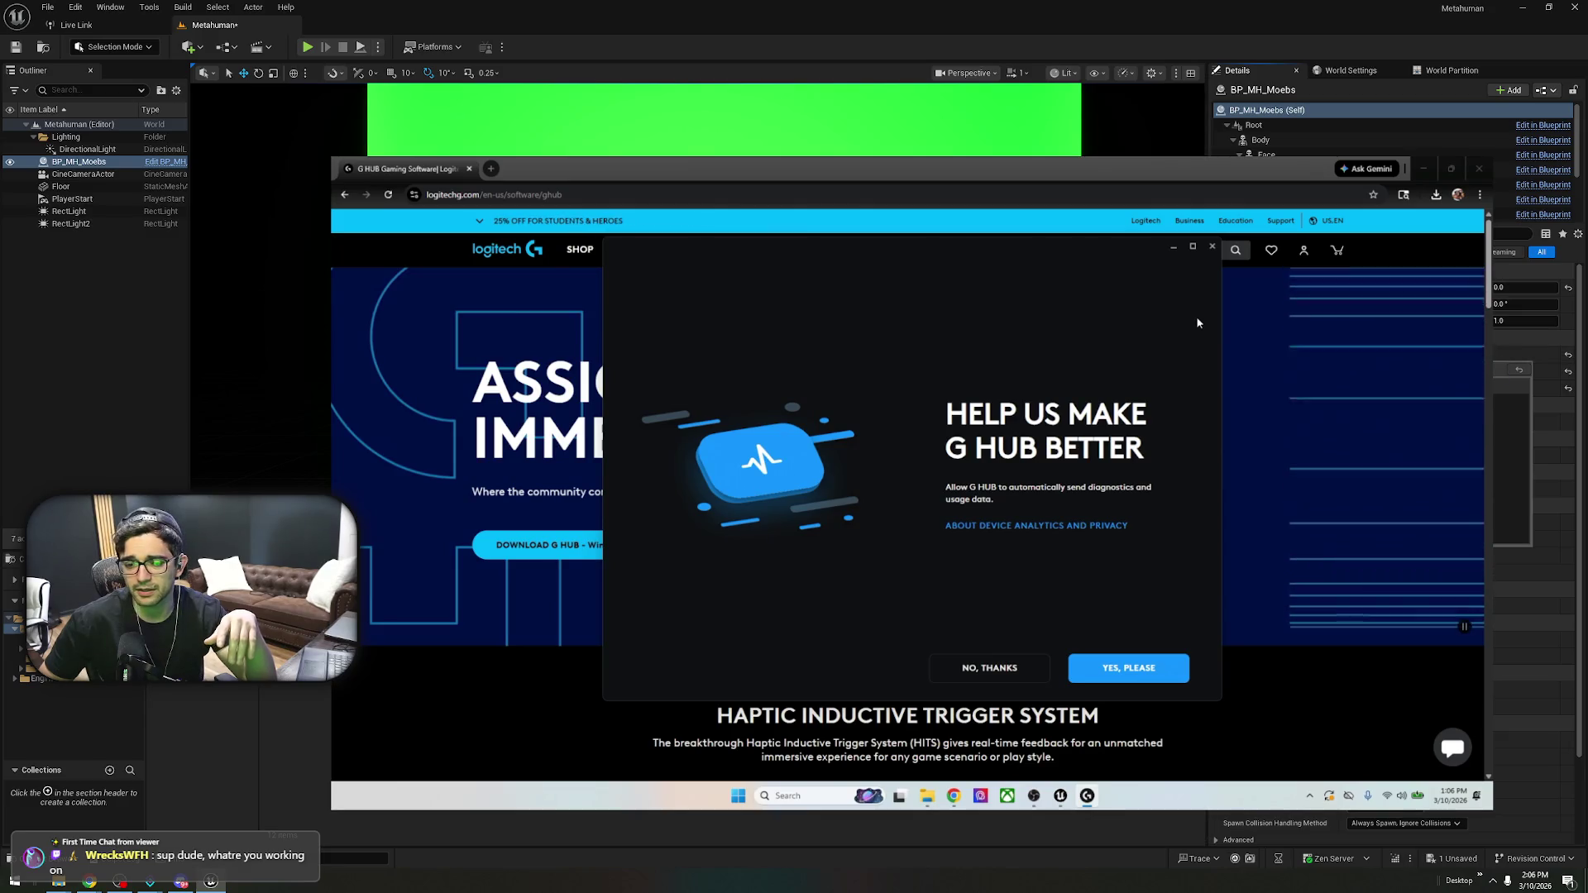
left_click(76, 25)
left_click(397, 86)
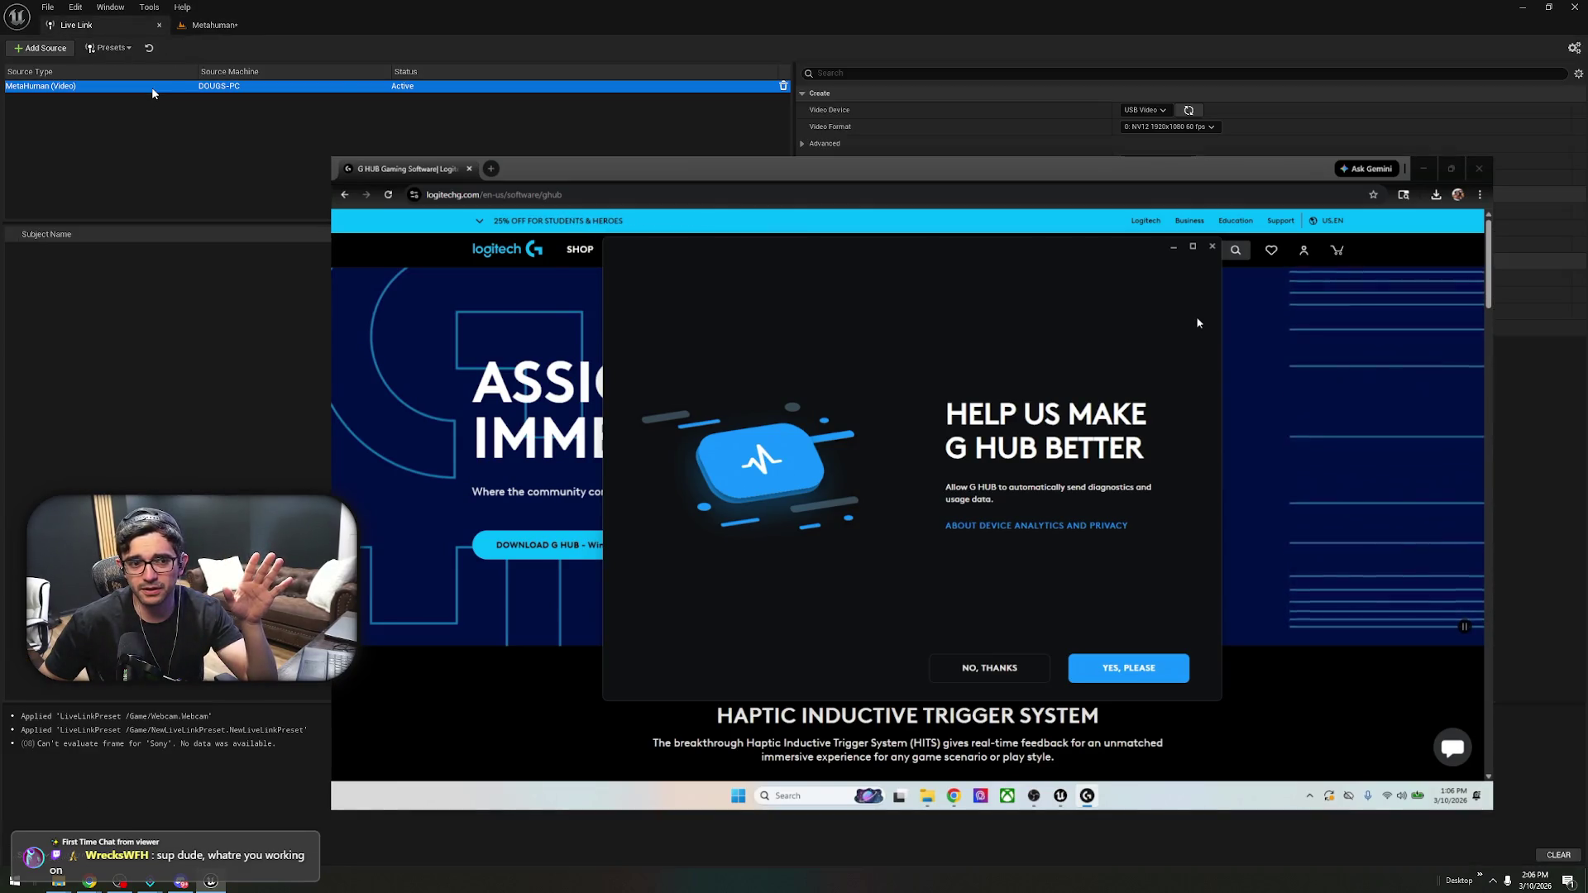
left_click(1189, 110)
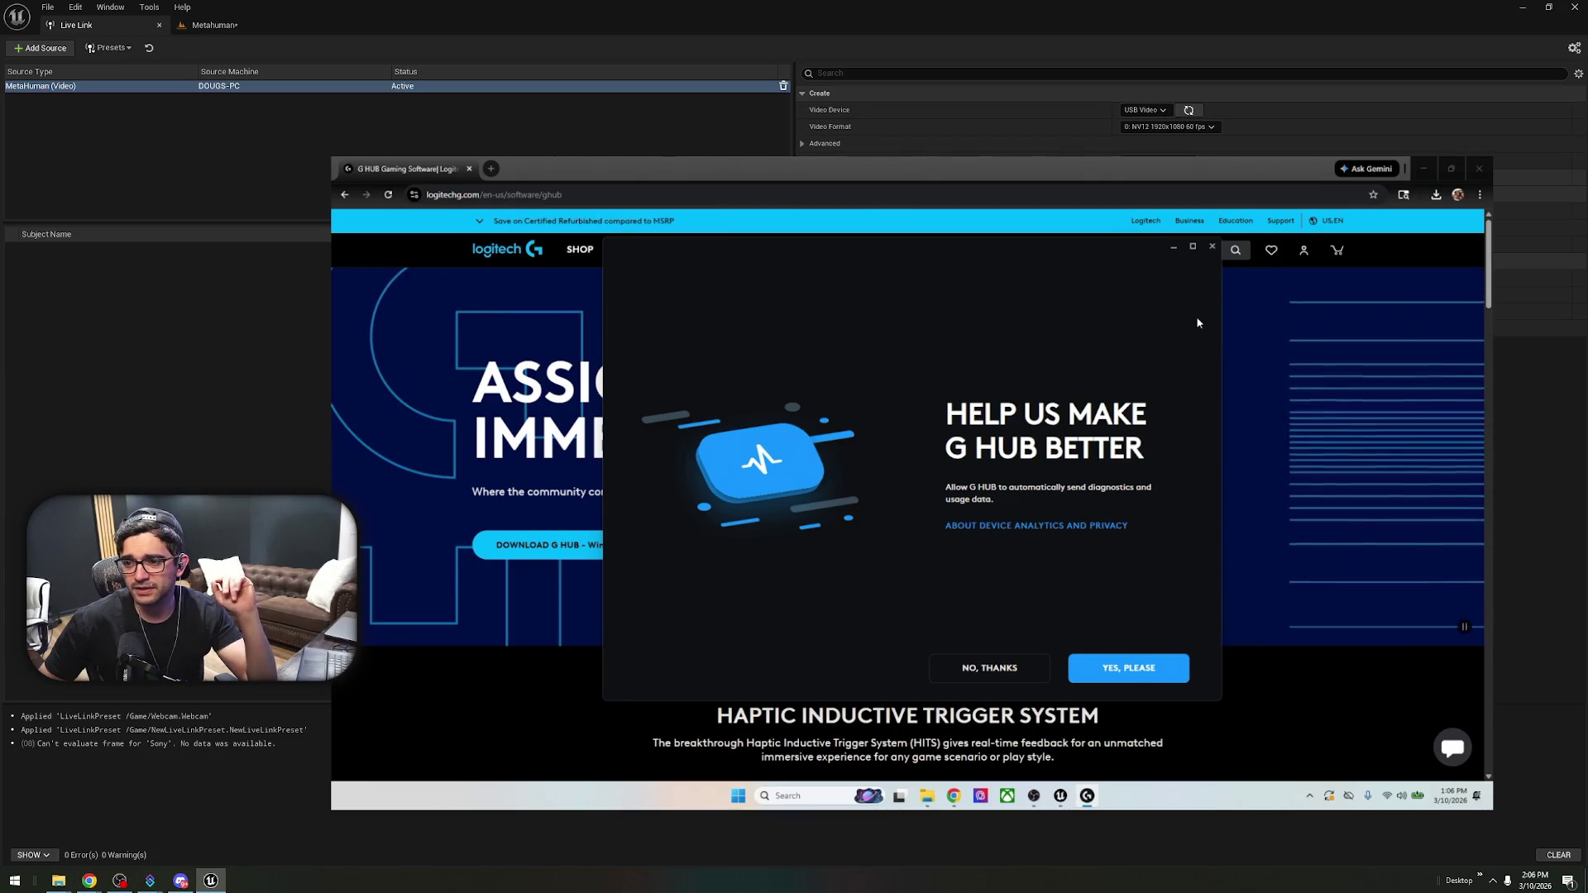
- Test-play the Metahuman level twice more, then return to the Live Link panel
left_click(211, 24)
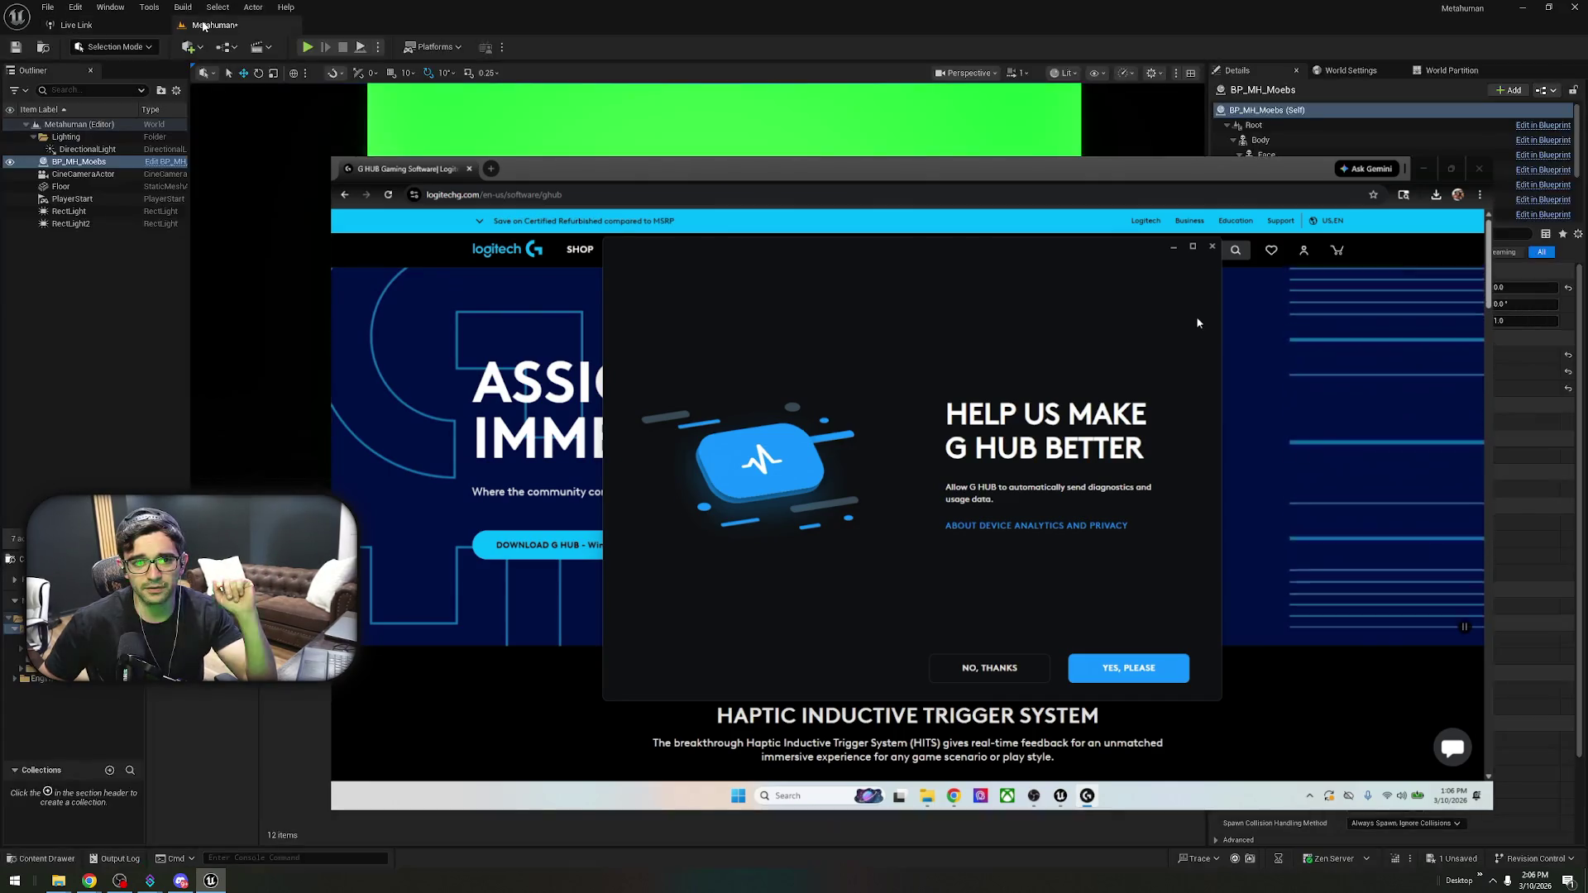
left_click(307, 47)
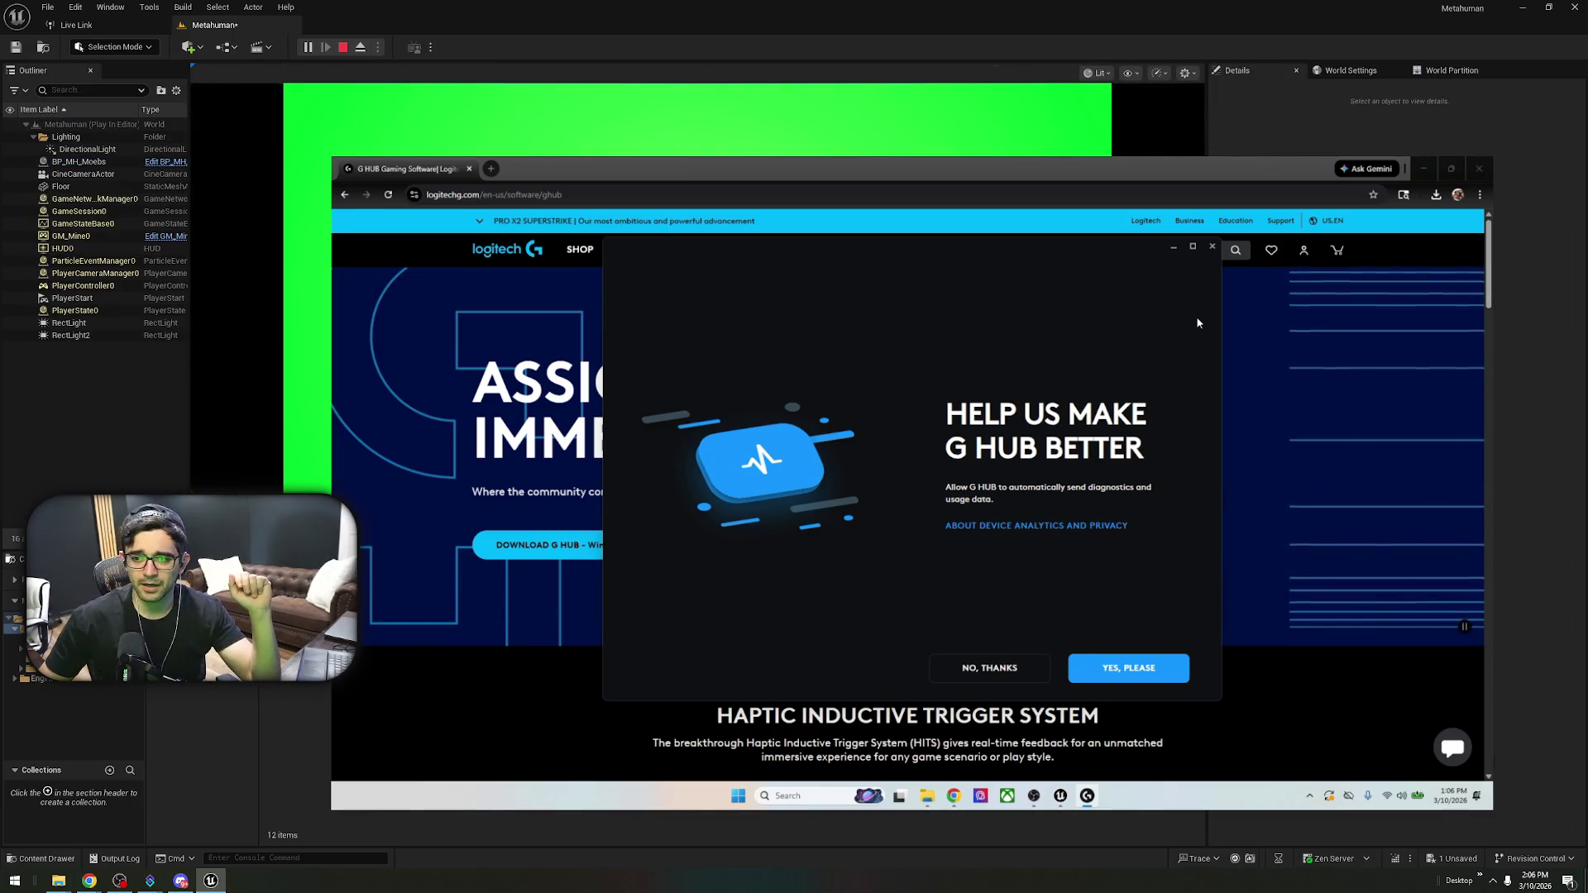
key("Escape")
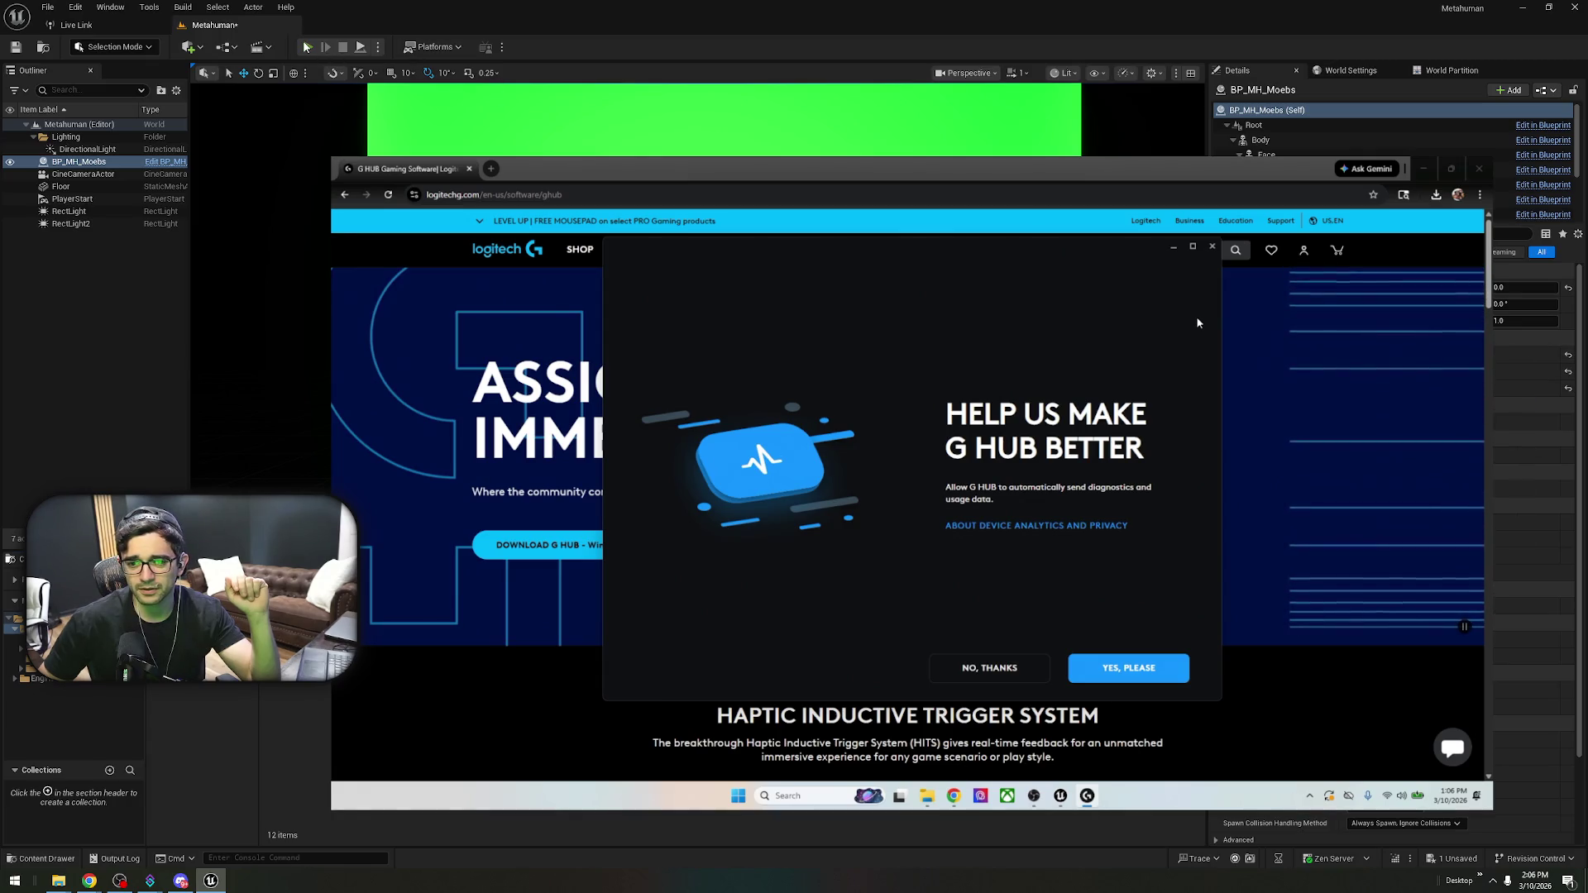
key("alt+p")
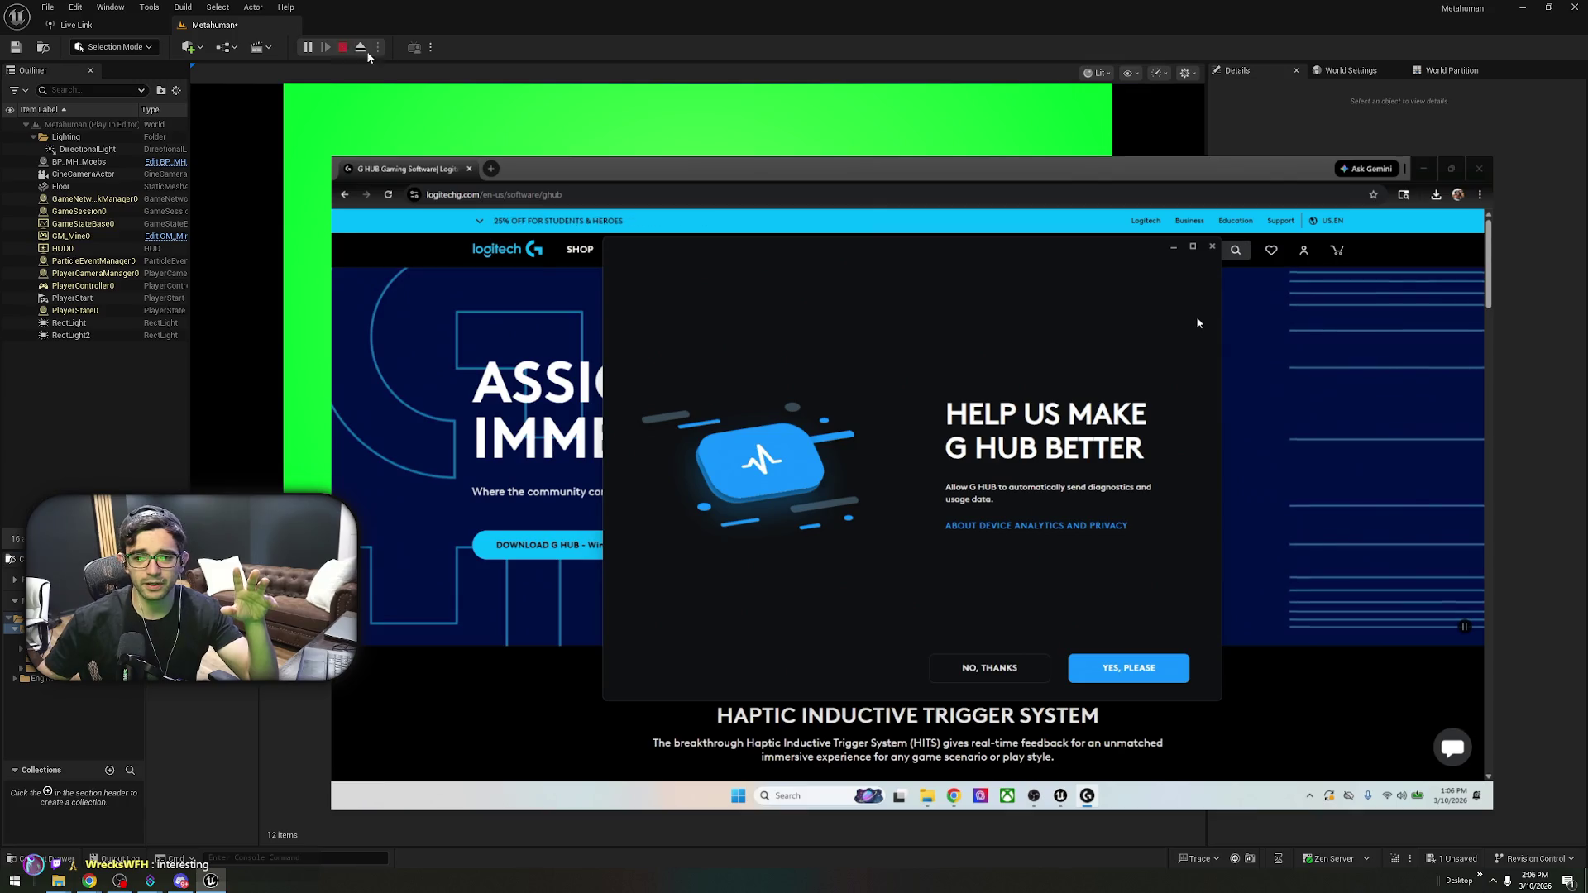
key("Escape")
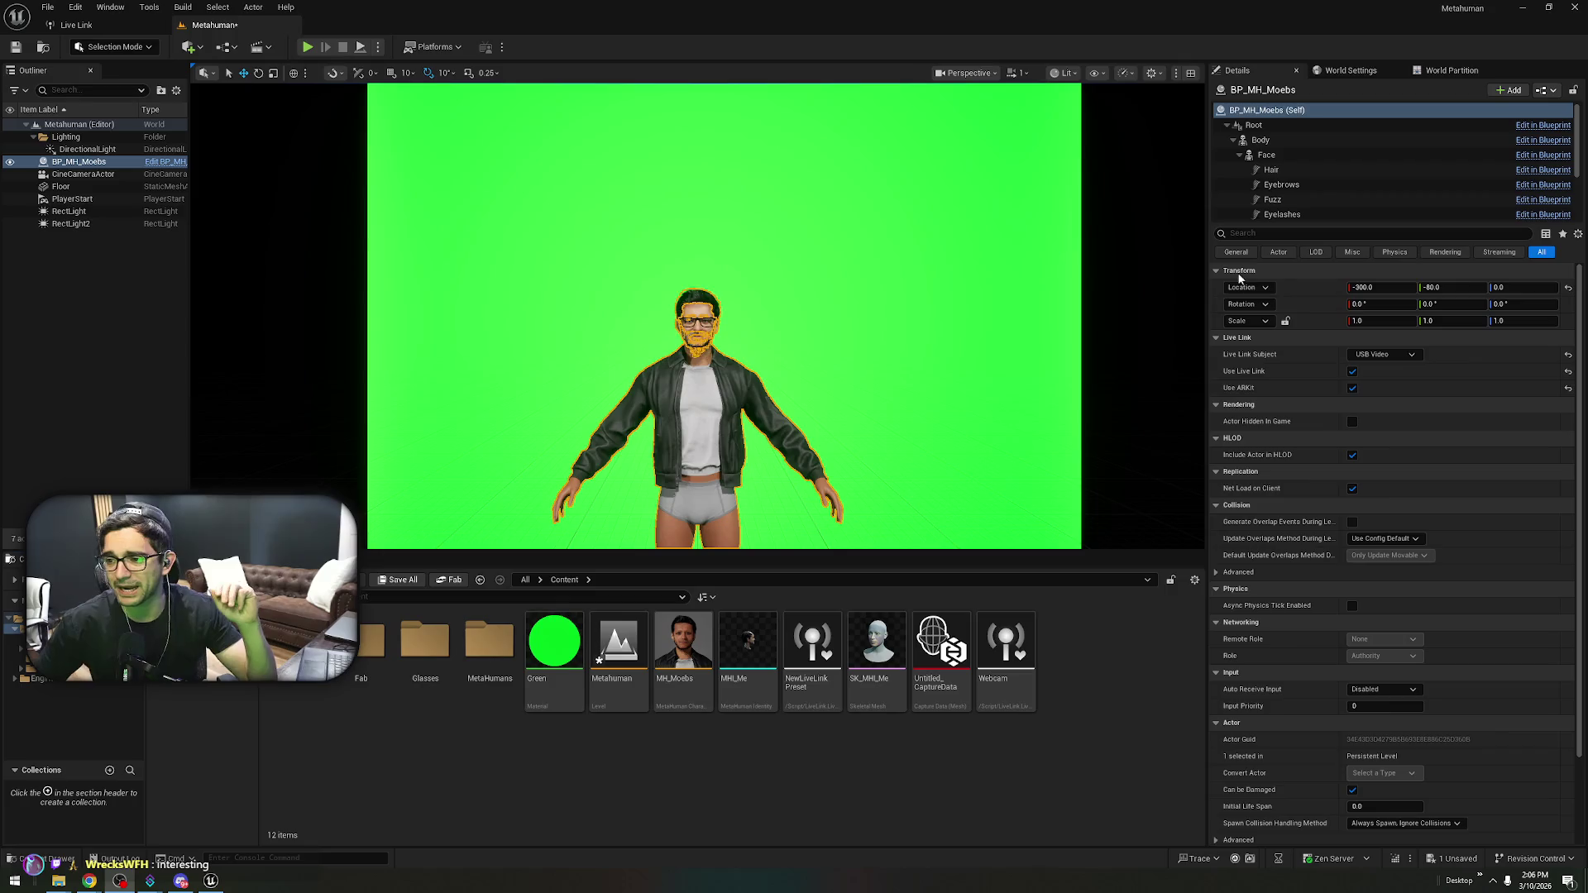
left_click(127, 25)
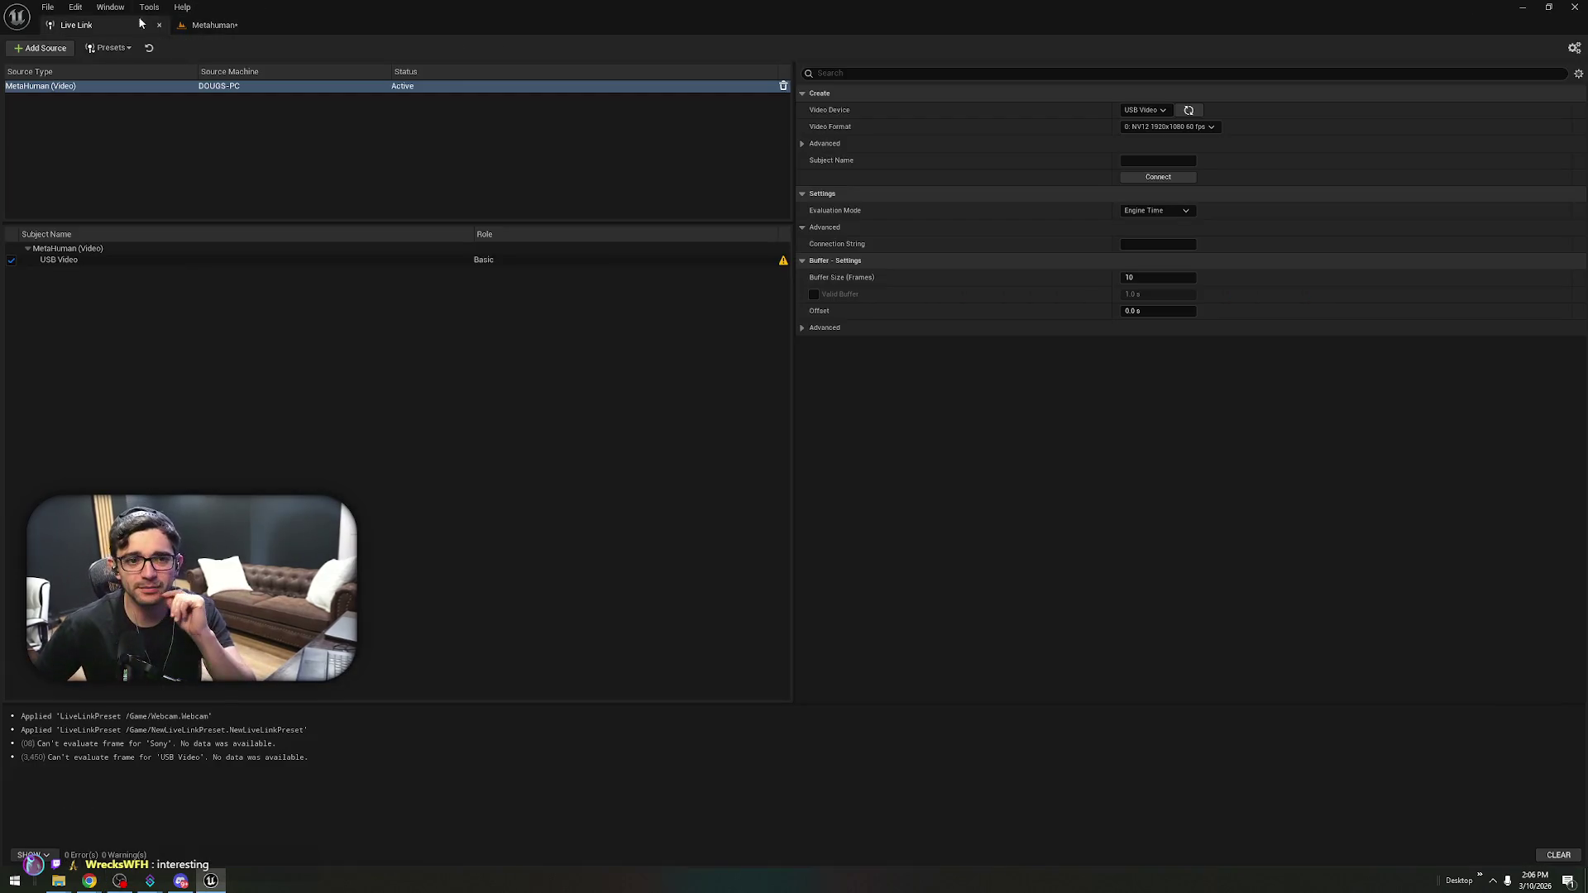
- Preview the USB Video subject with Trackers, then Input Video, and test-play the level briefly
left_click(546, 259)
left_click(1157, 250)
left_click(1143, 283)
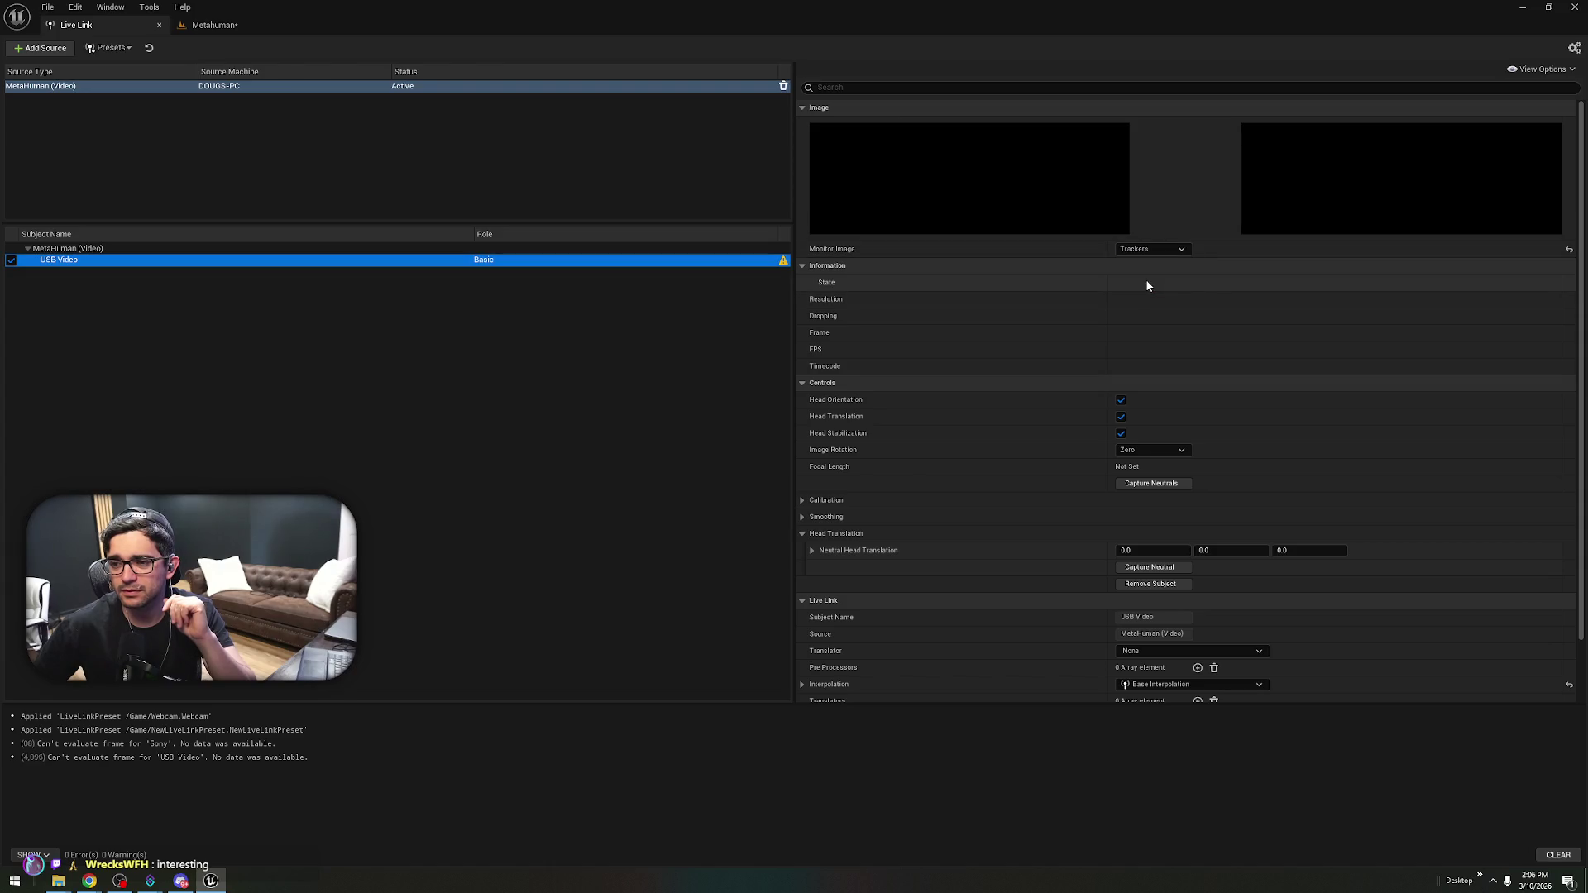
left_click(1165, 248)
left_click(1151, 274)
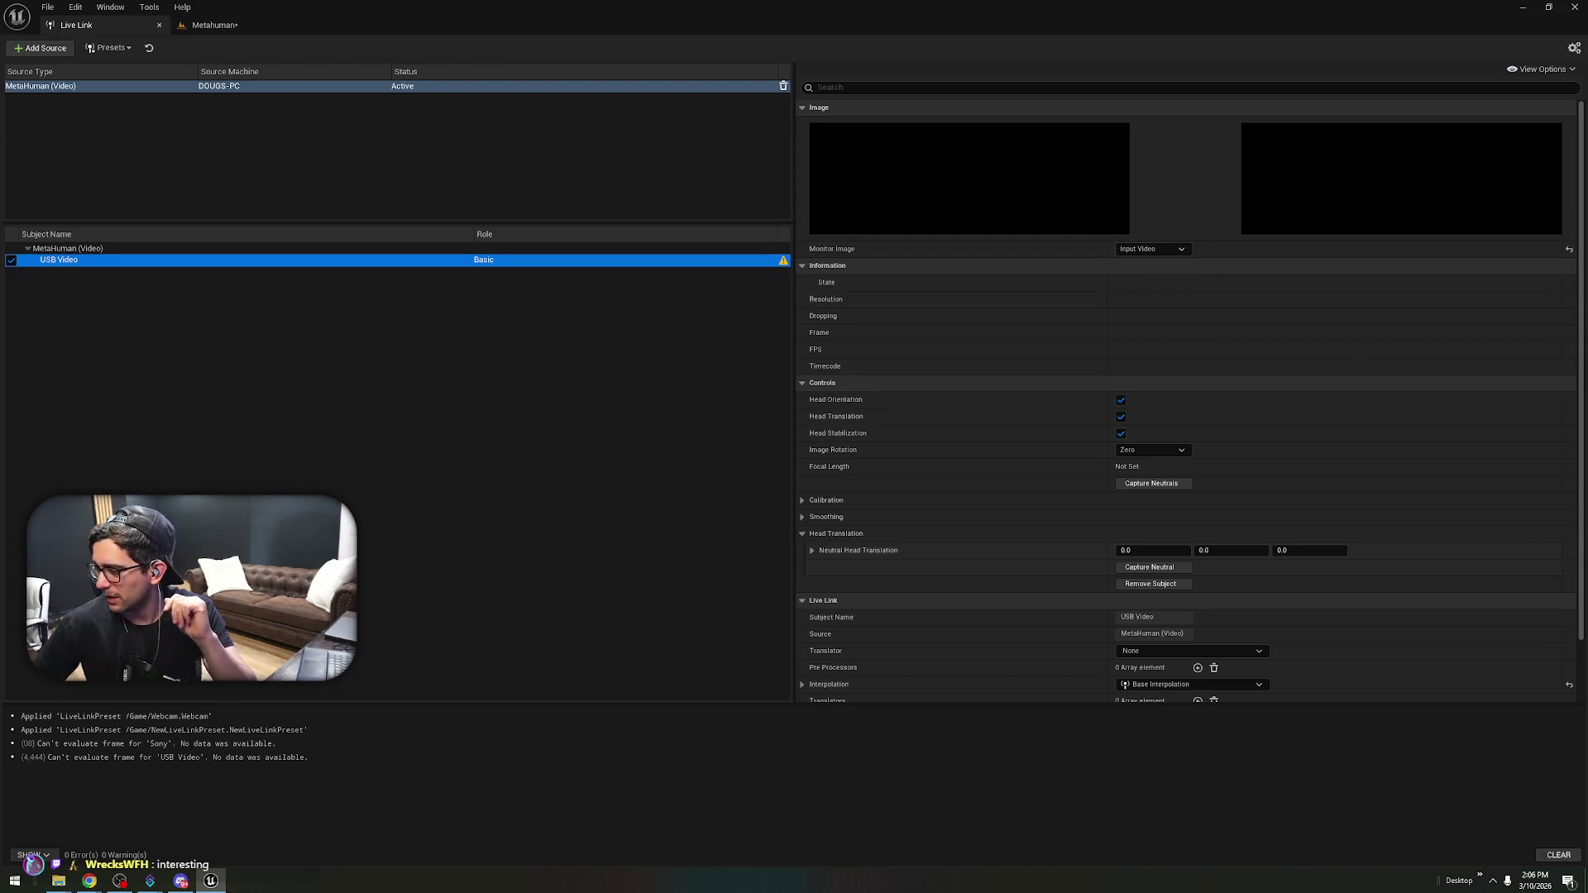
left_click(207, 25)
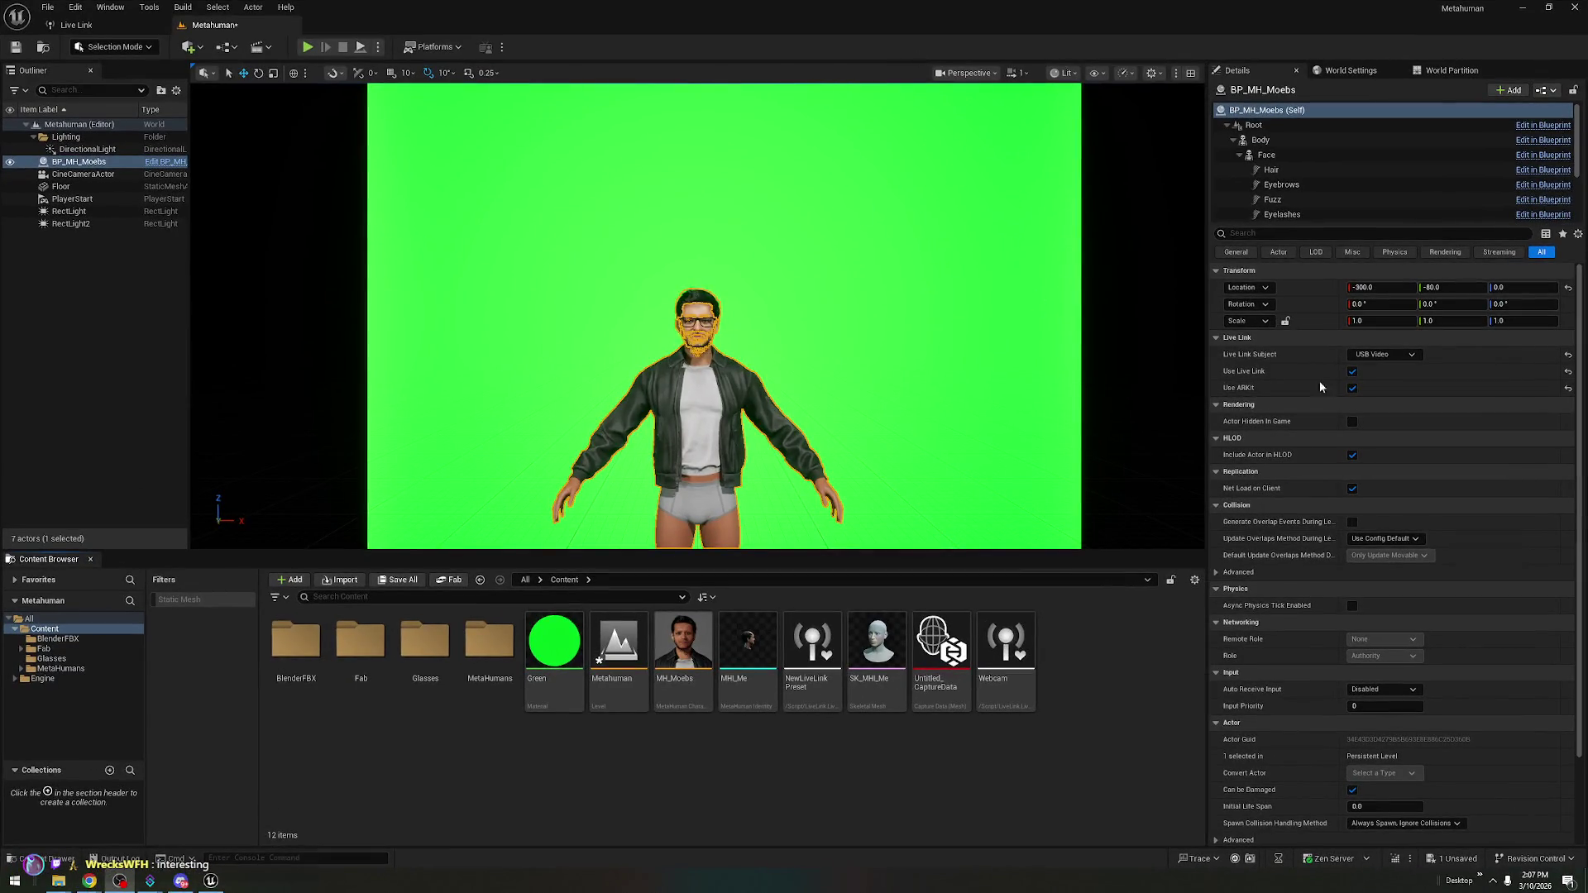
left_click(307, 47)
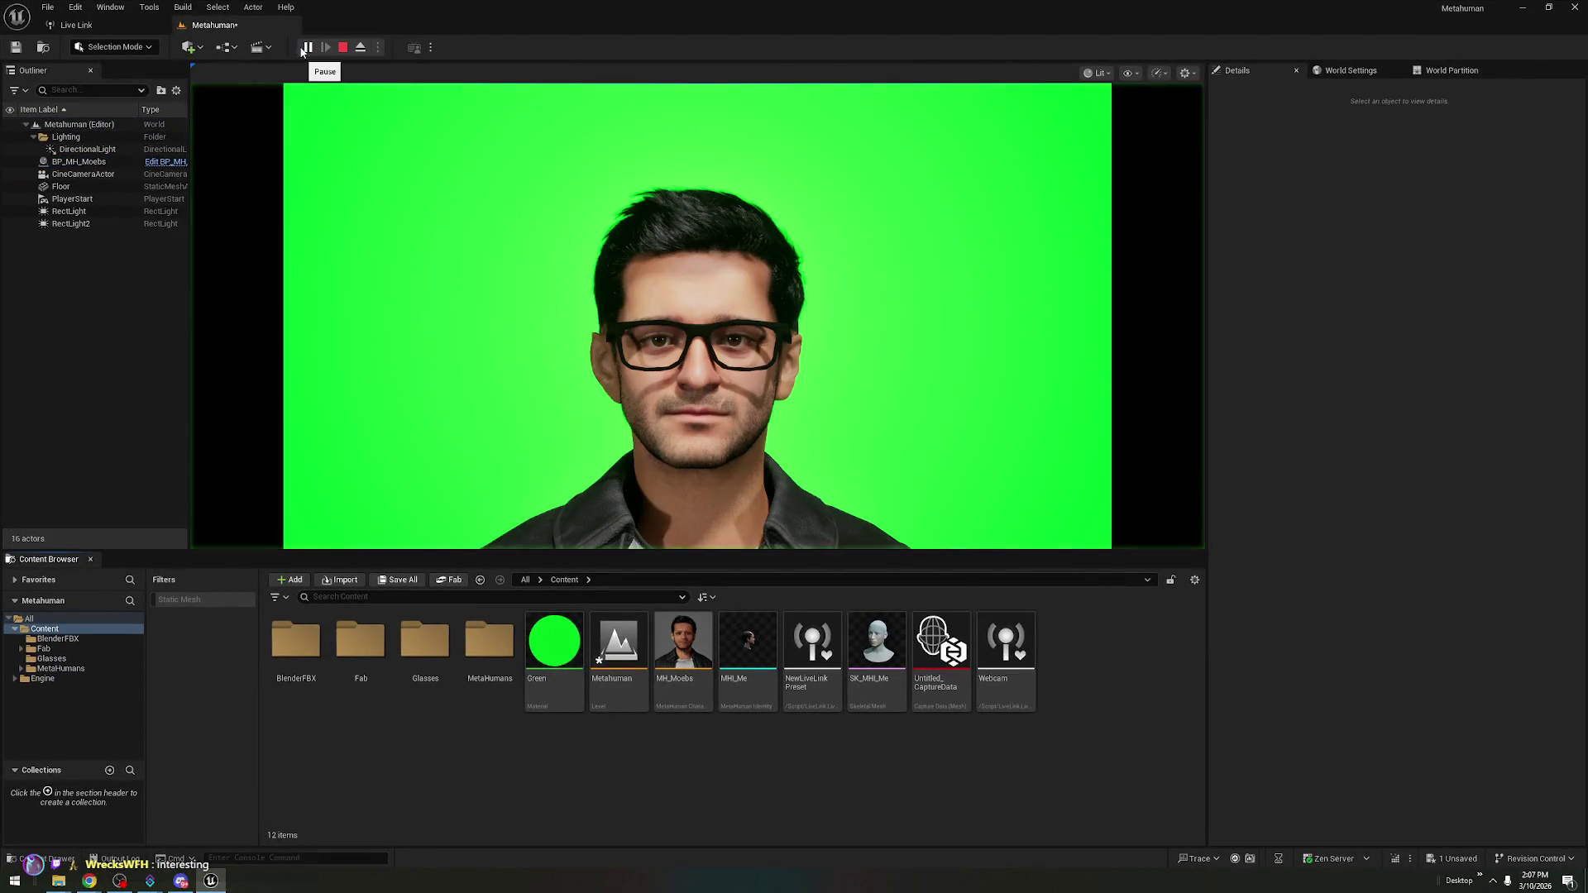
left_click(343, 47)
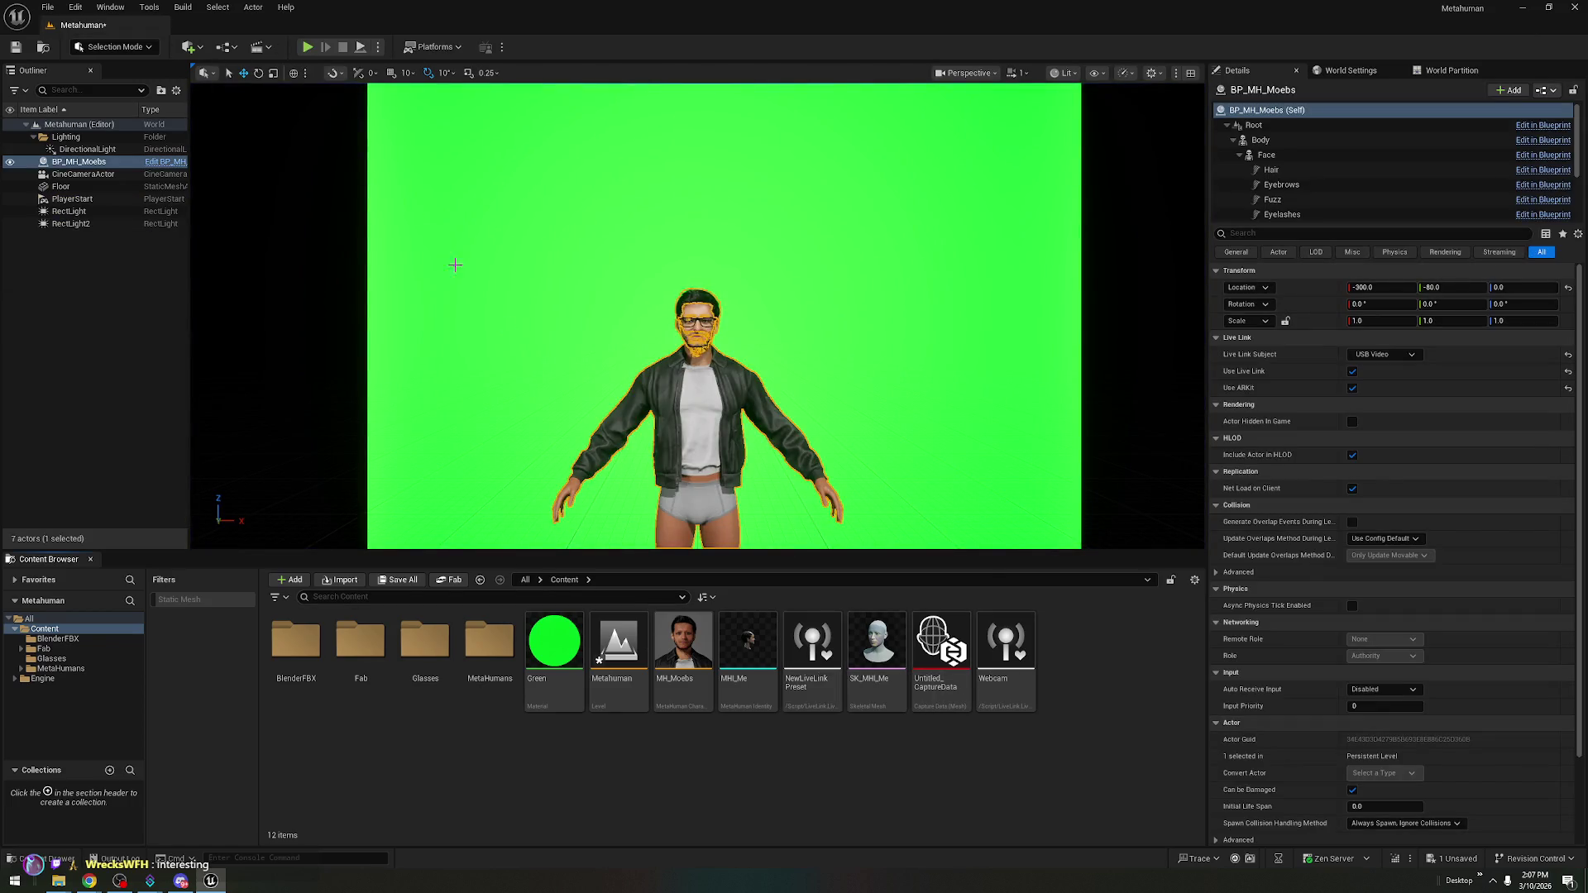
- Remove the USB Video subject and reconnect the webcam as a new subject from the MetaHuman (Video) source
left_click(99, 7)
mouse_move(207, 146)
left_click(326, 150)
left_click(678, 262)
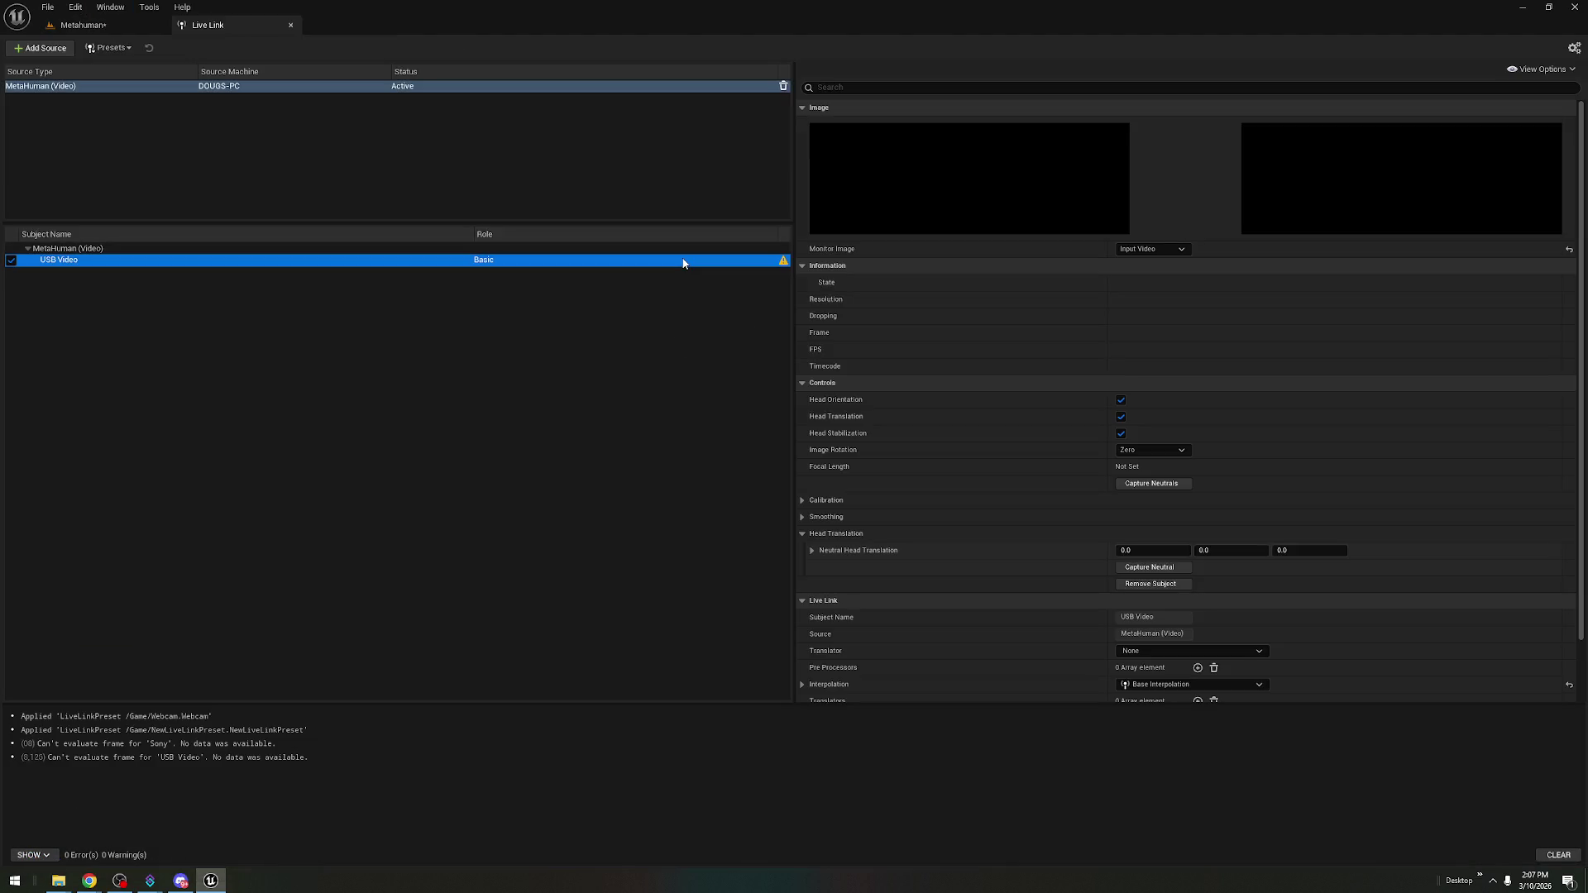
left_click(593, 89)
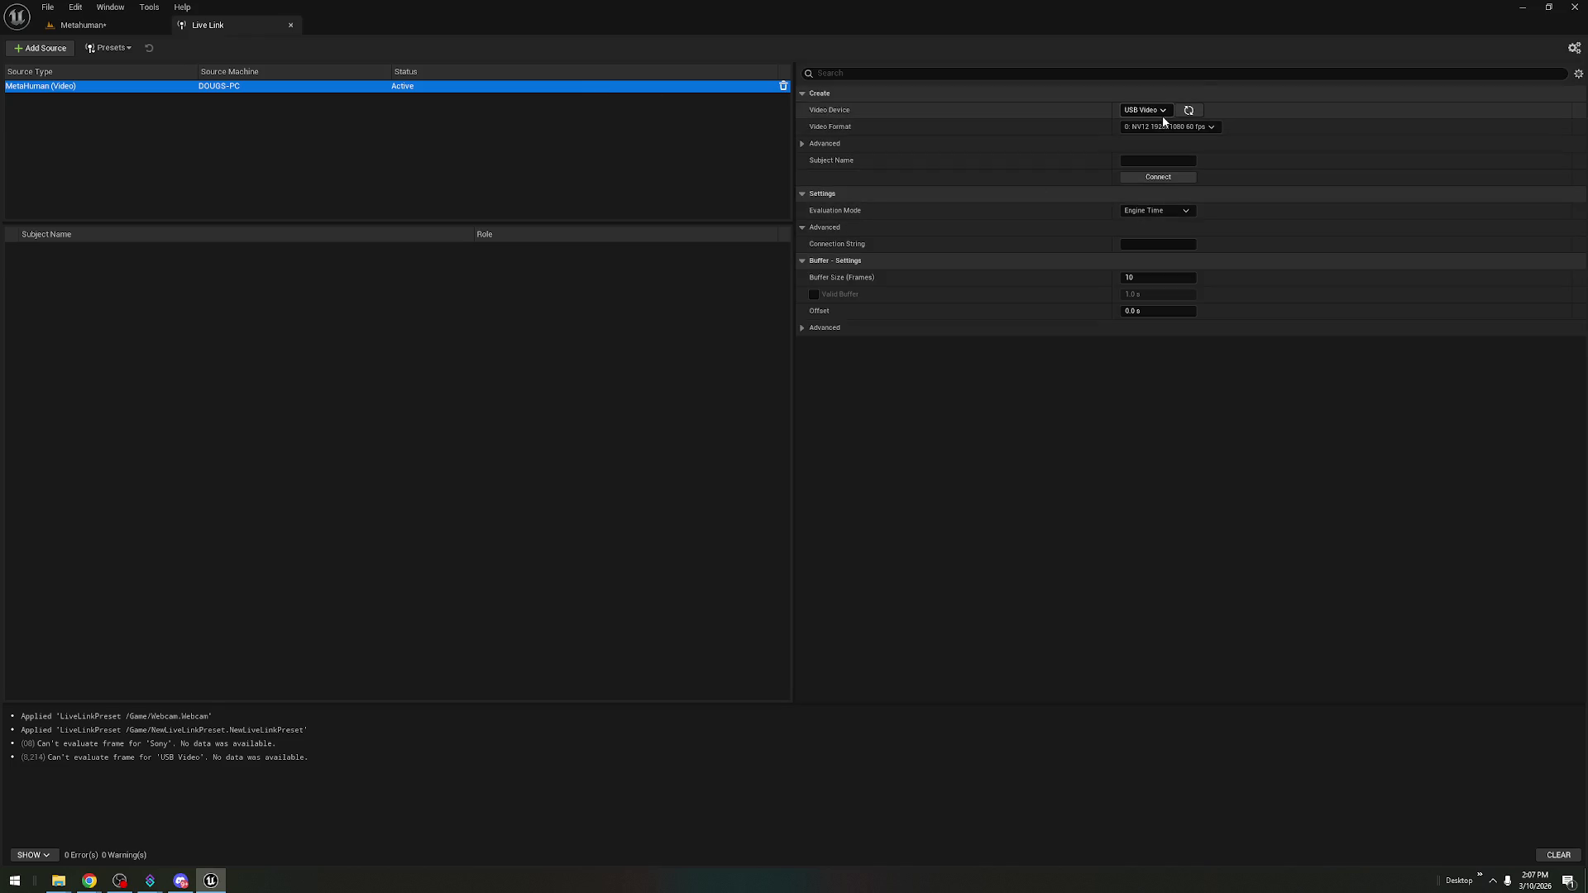
left_click(1180, 161)
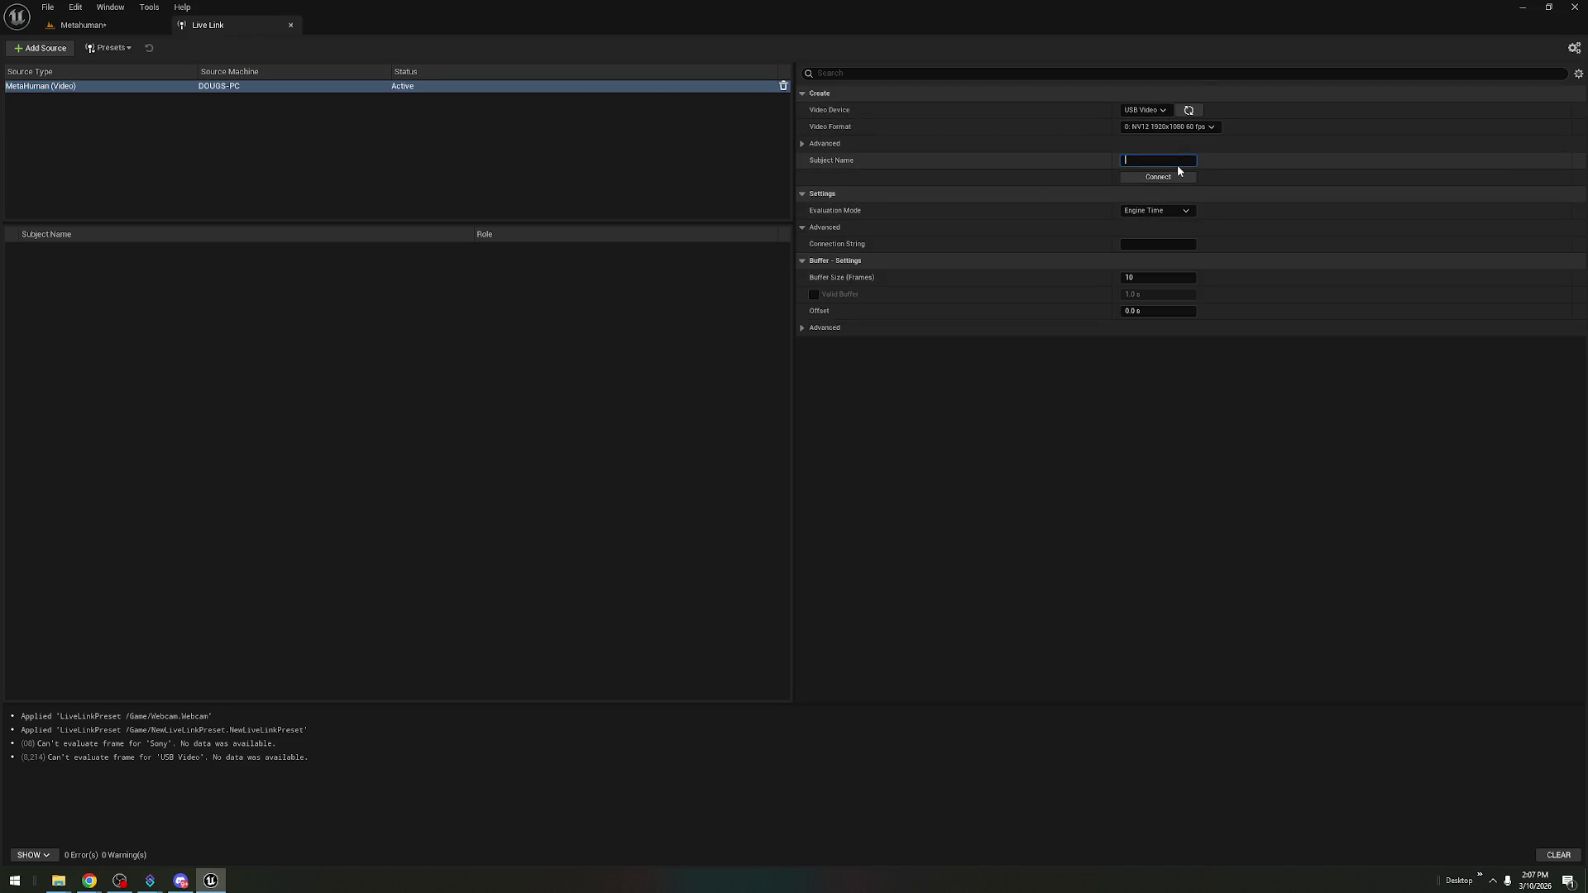
left_click(1169, 177)
- Set the new USB Video subject's monitor image to Trackers and start playing the Metahuman level
left_click(635, 259)
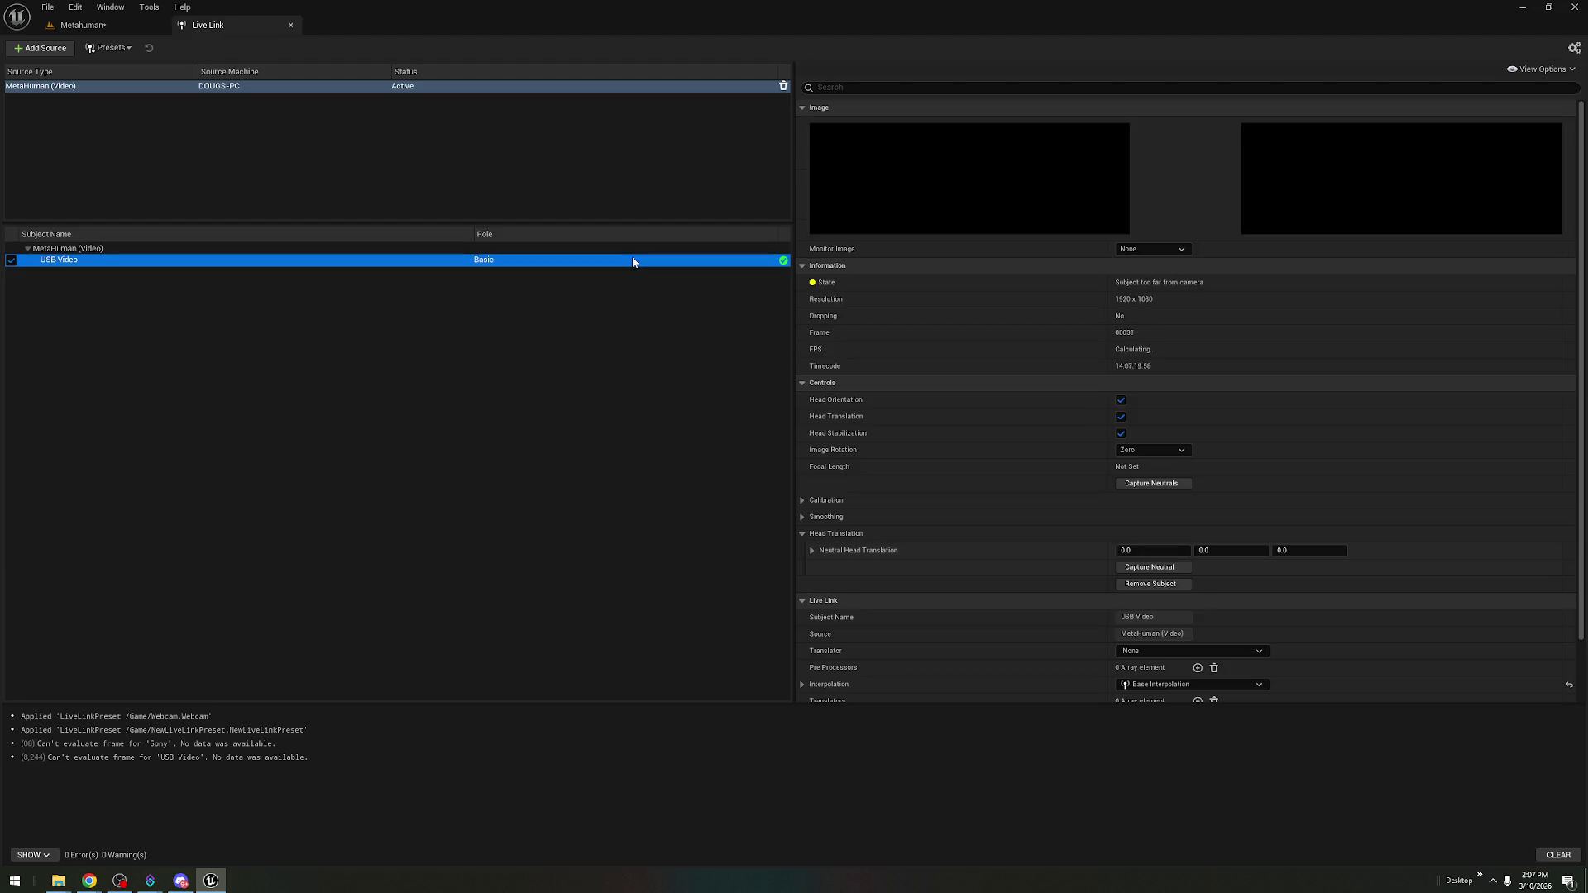
left_click(1149, 249)
left_click(1134, 286)
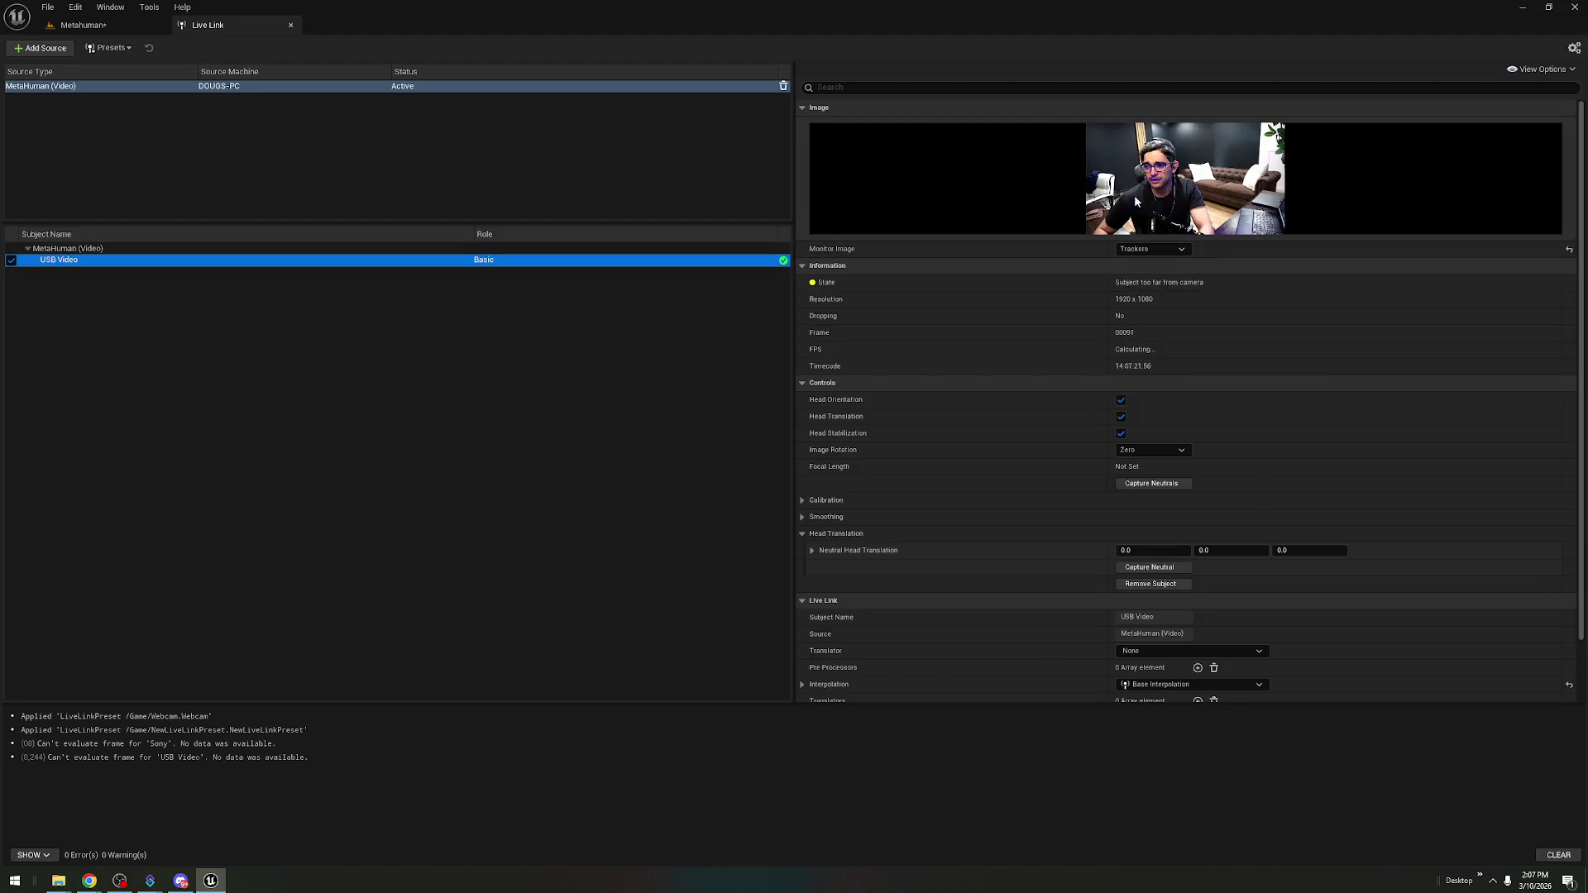
left_click(112, 23)
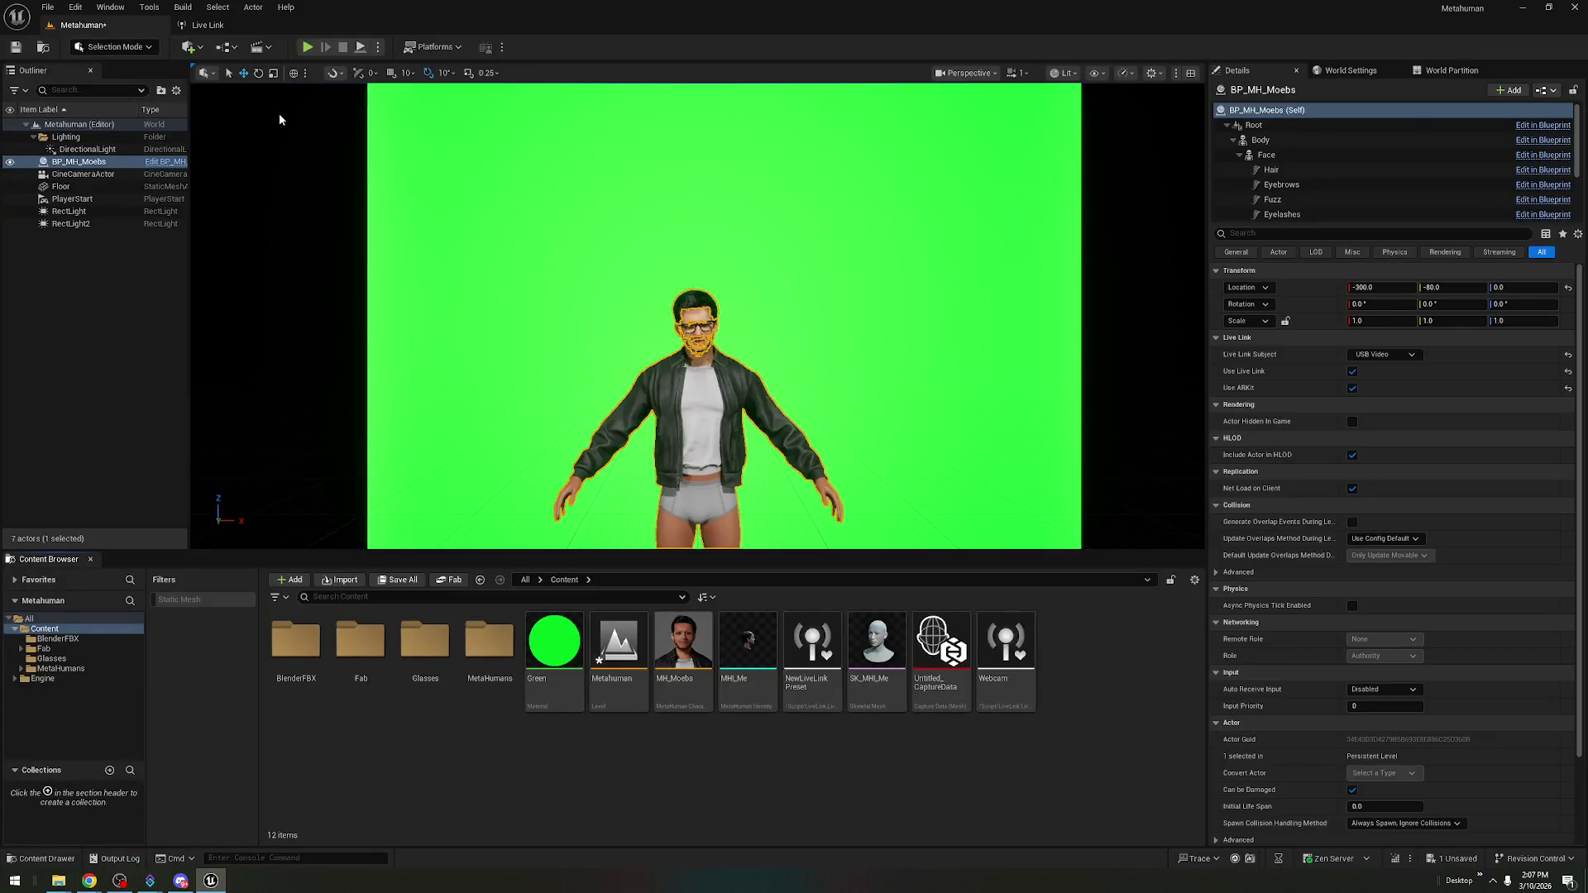
left_click(307, 47)
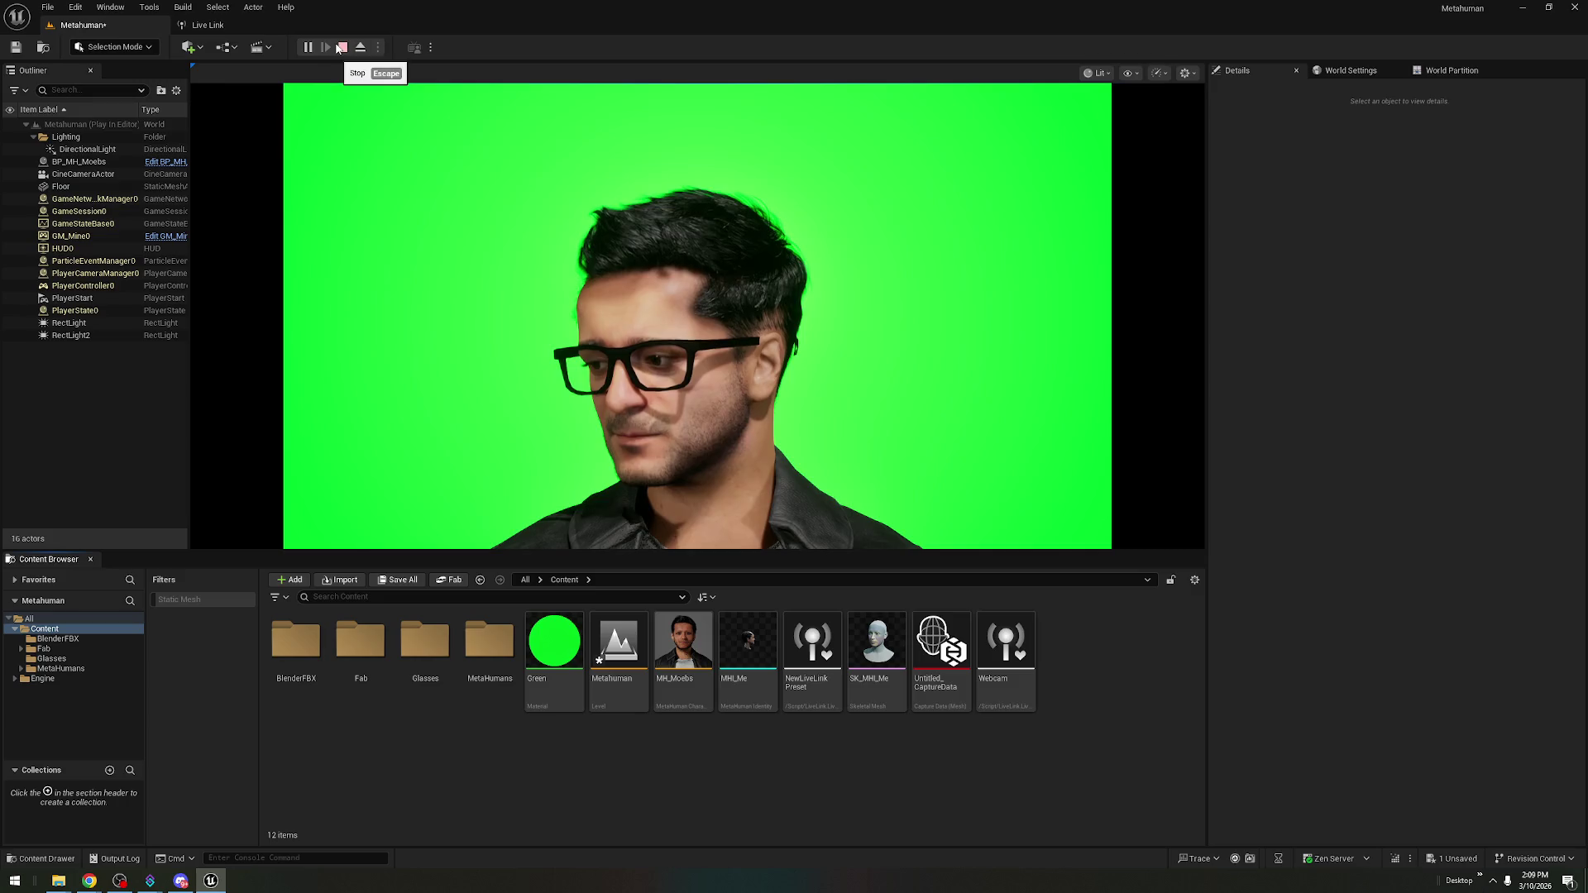
- Stop the play session after testing the live webcam face tracking
left_click(335, 50)
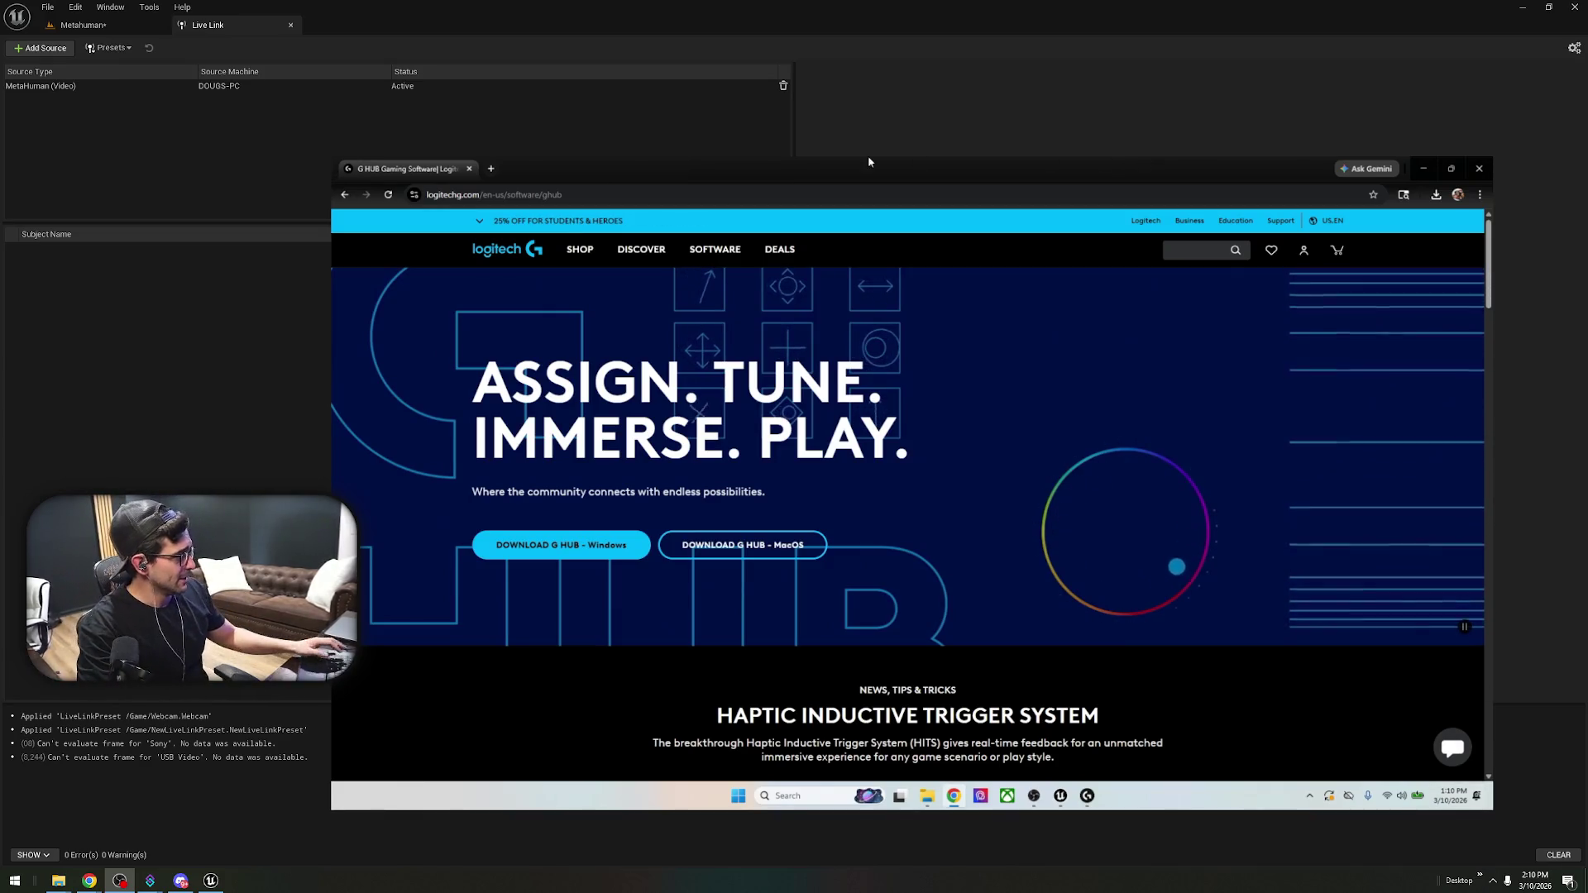
- Decline the marketing e-mail consent and confirm to continue into G HUB
scroll(1026, 647, "down", 3)
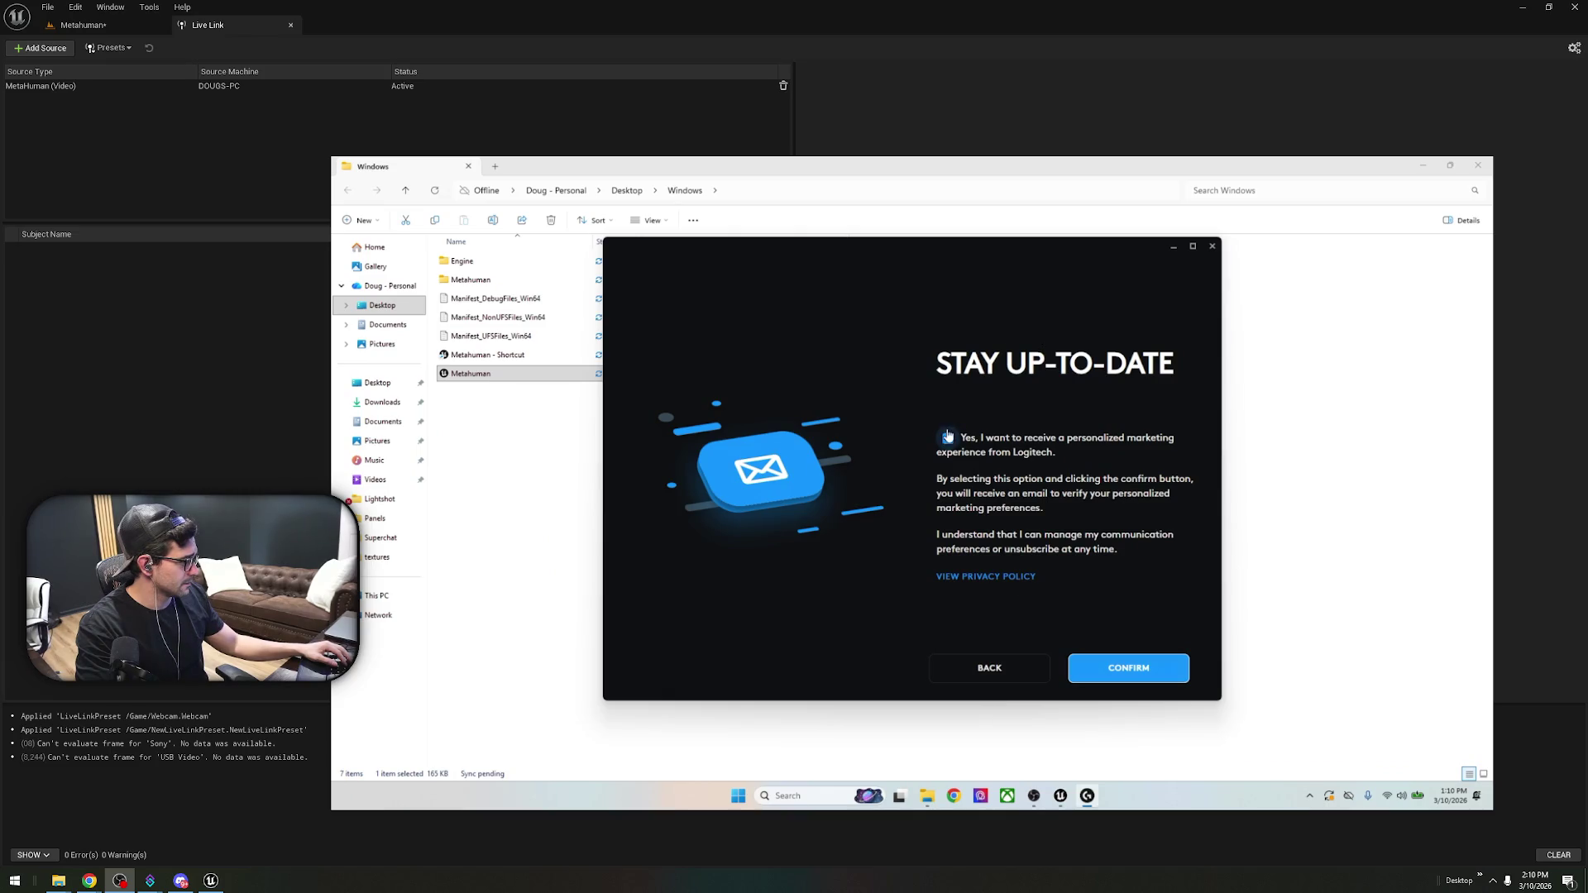
left_click(948, 439)
left_click(1123, 677)
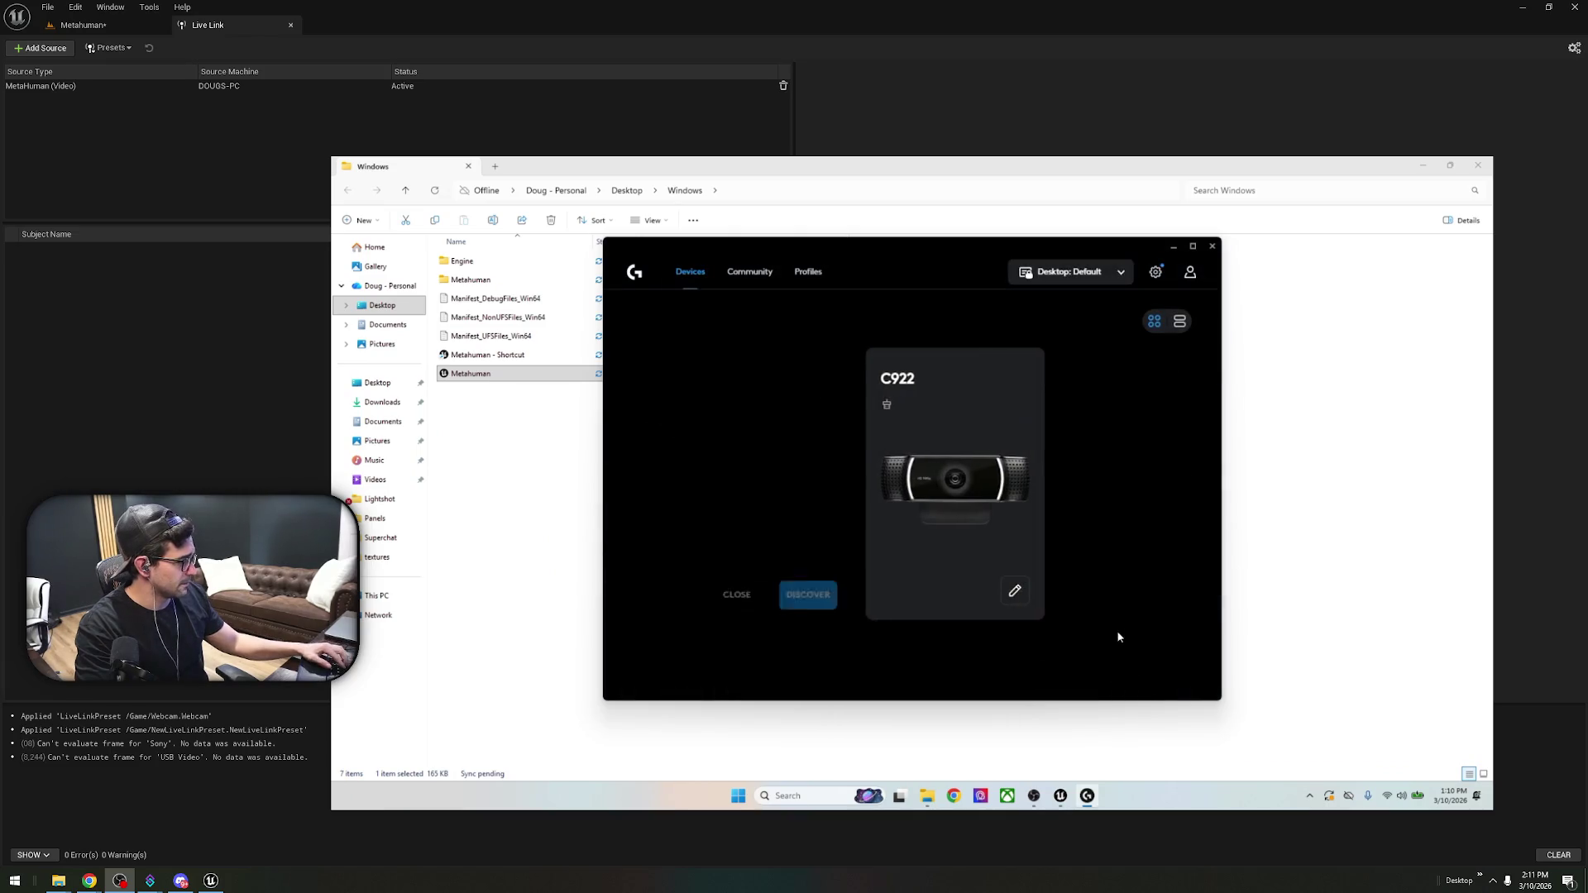
- Set the C922 webcam's preview resolution to 1920x1080 at 30 FPS, keeping the current profile
left_click(992, 416)
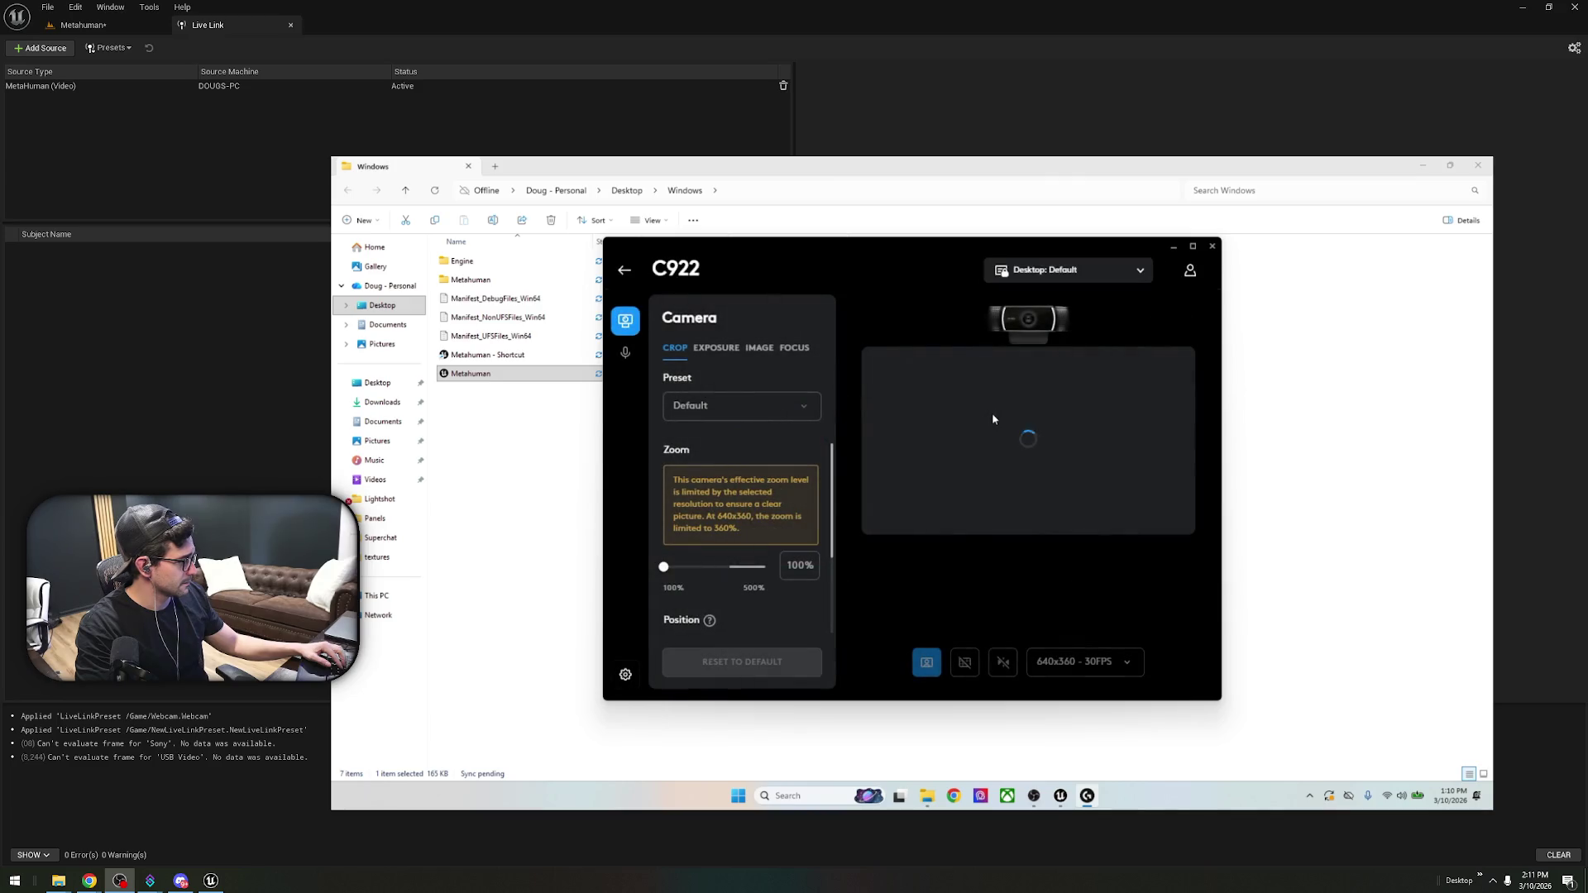
left_click_drag(880, 259, 936, 263)
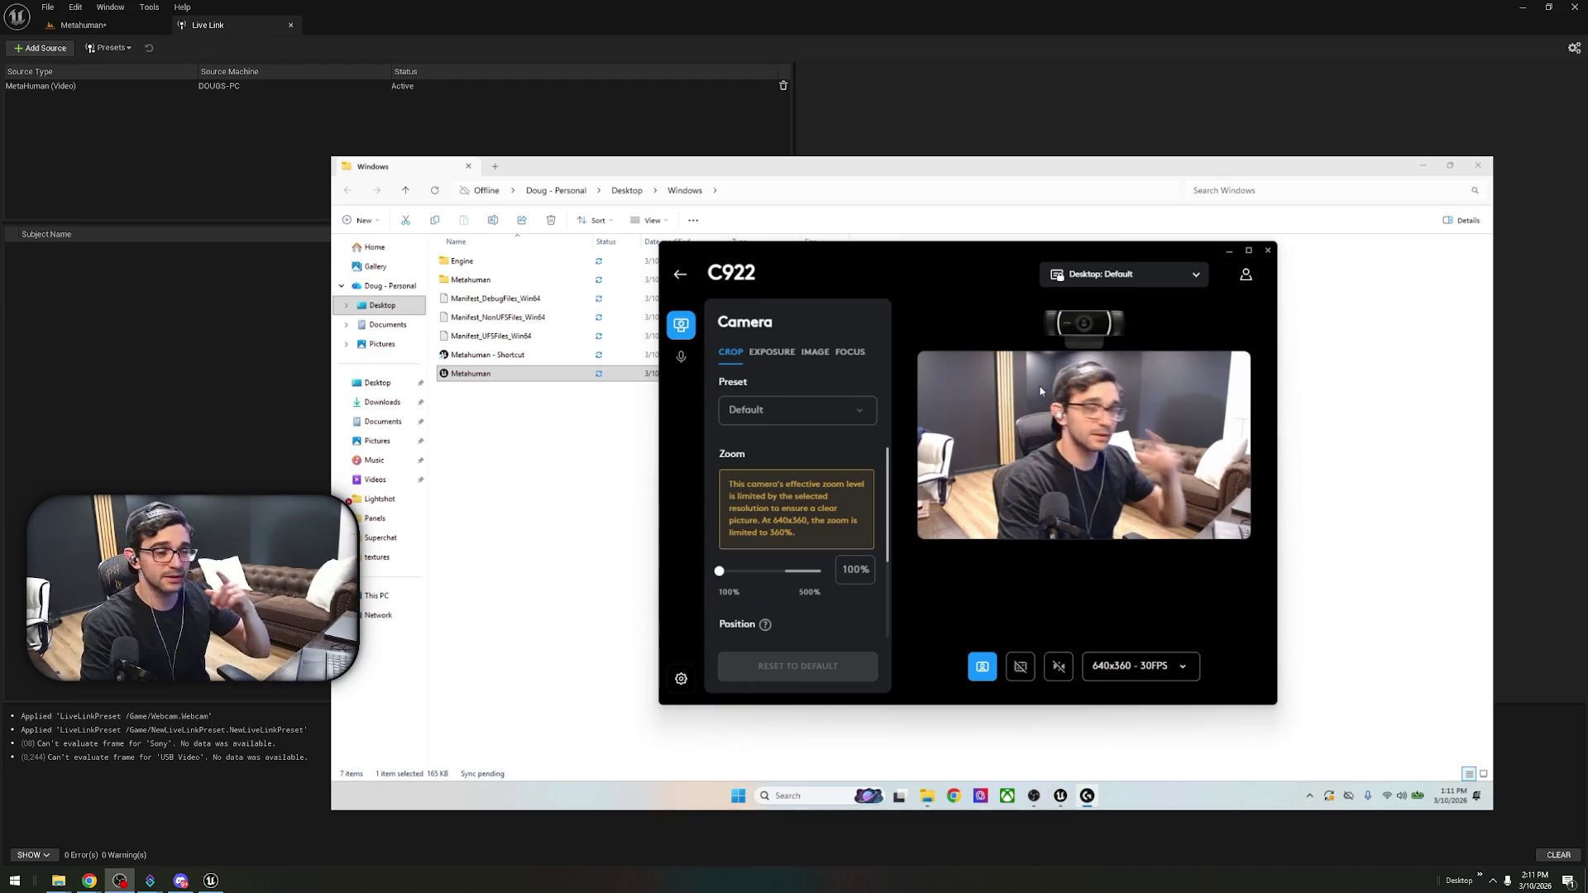
left_click(1160, 287)
left_click(1125, 298)
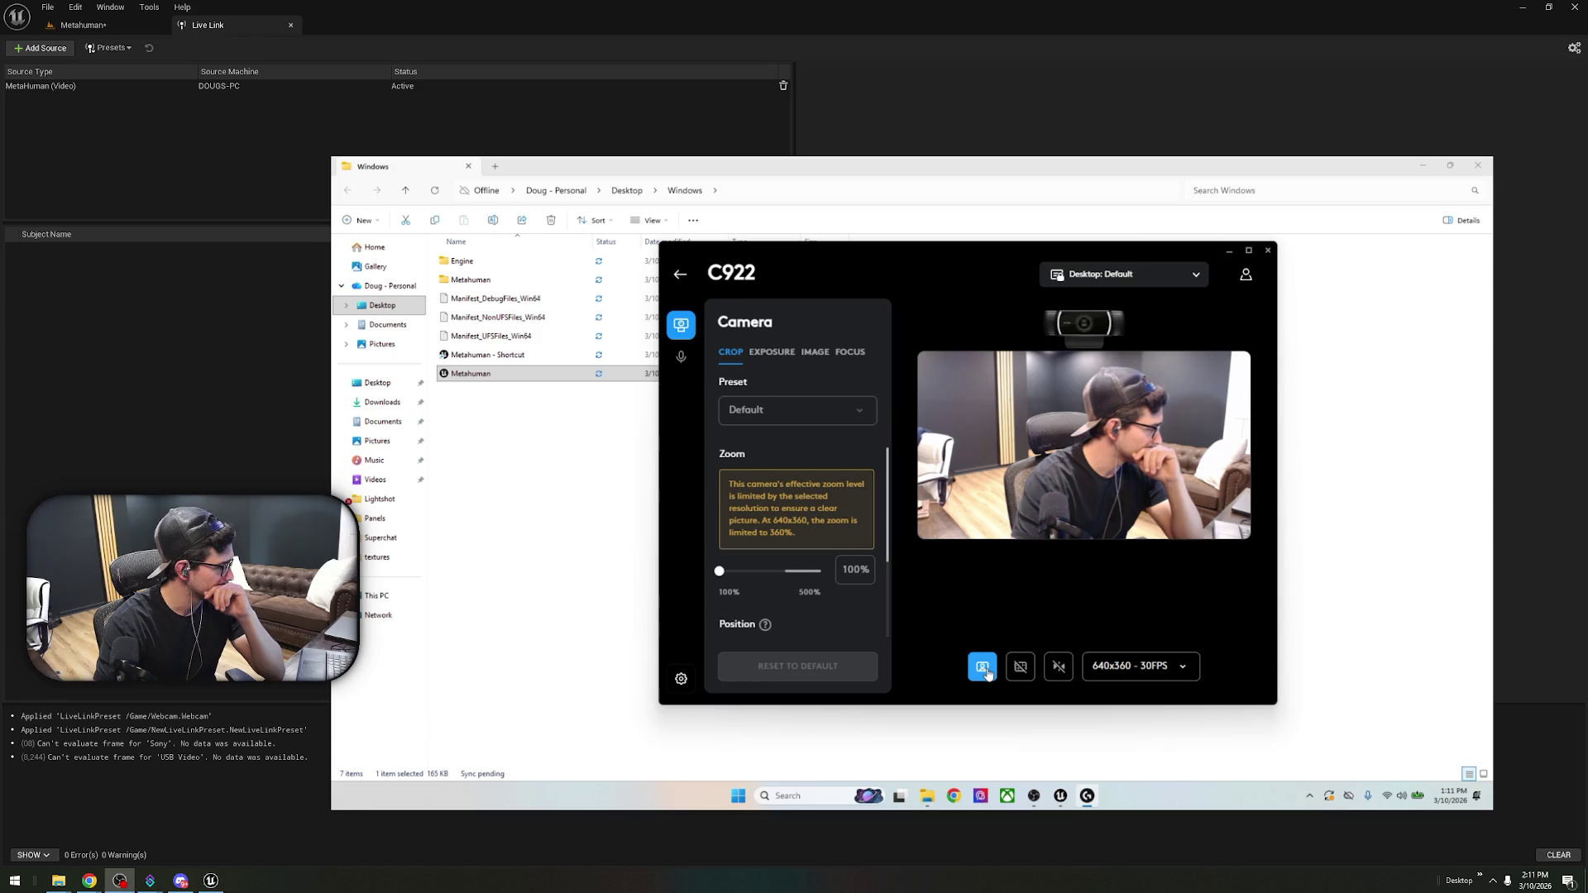
left_click(1161, 669)
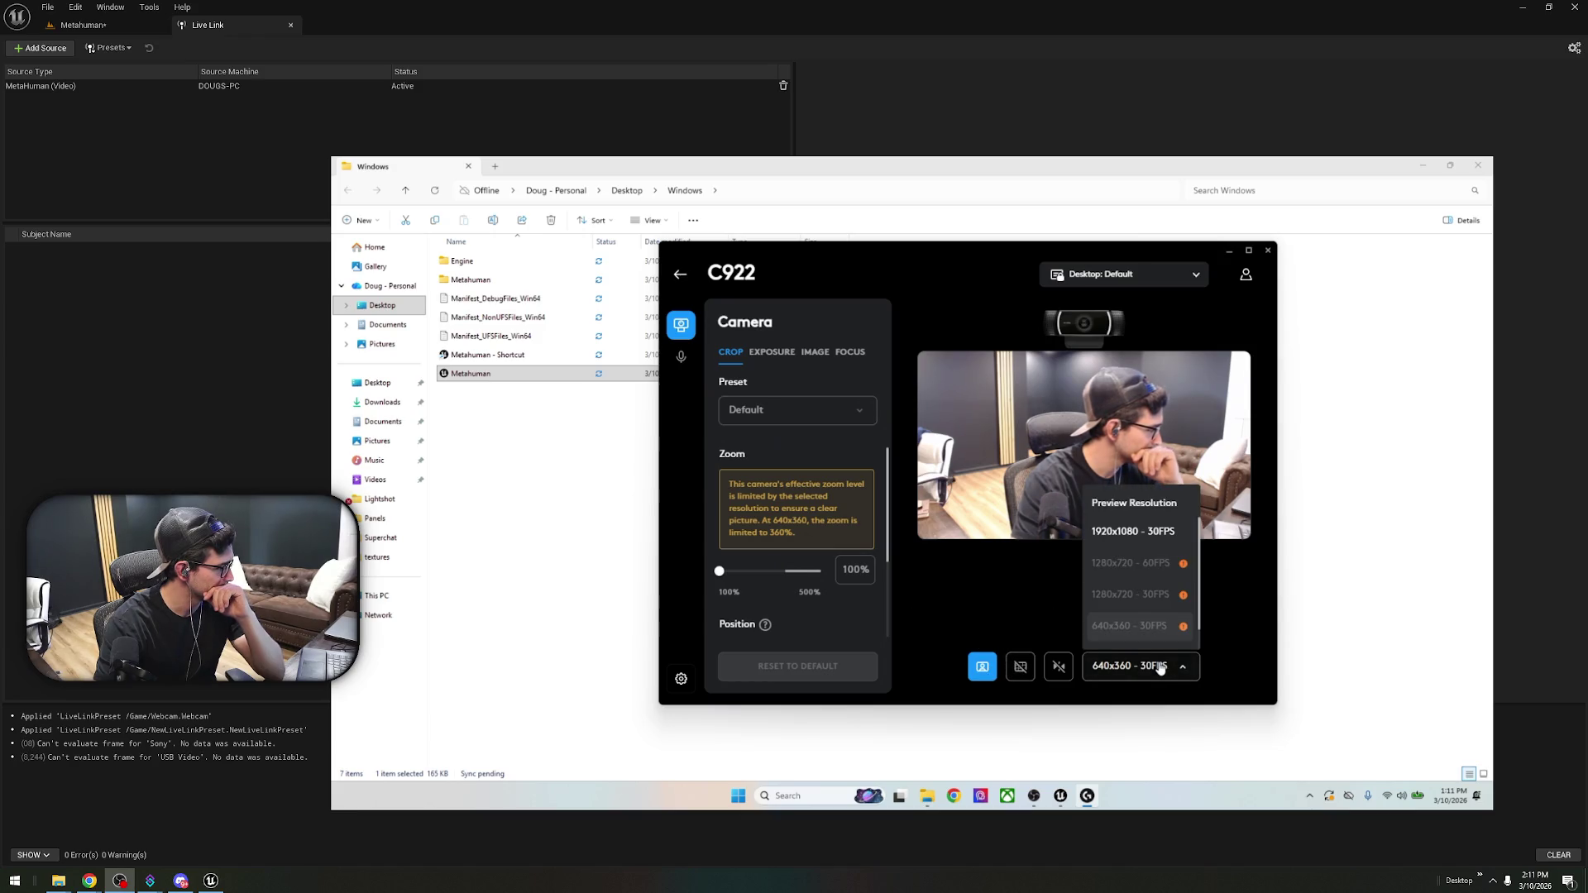
left_click(1159, 533)
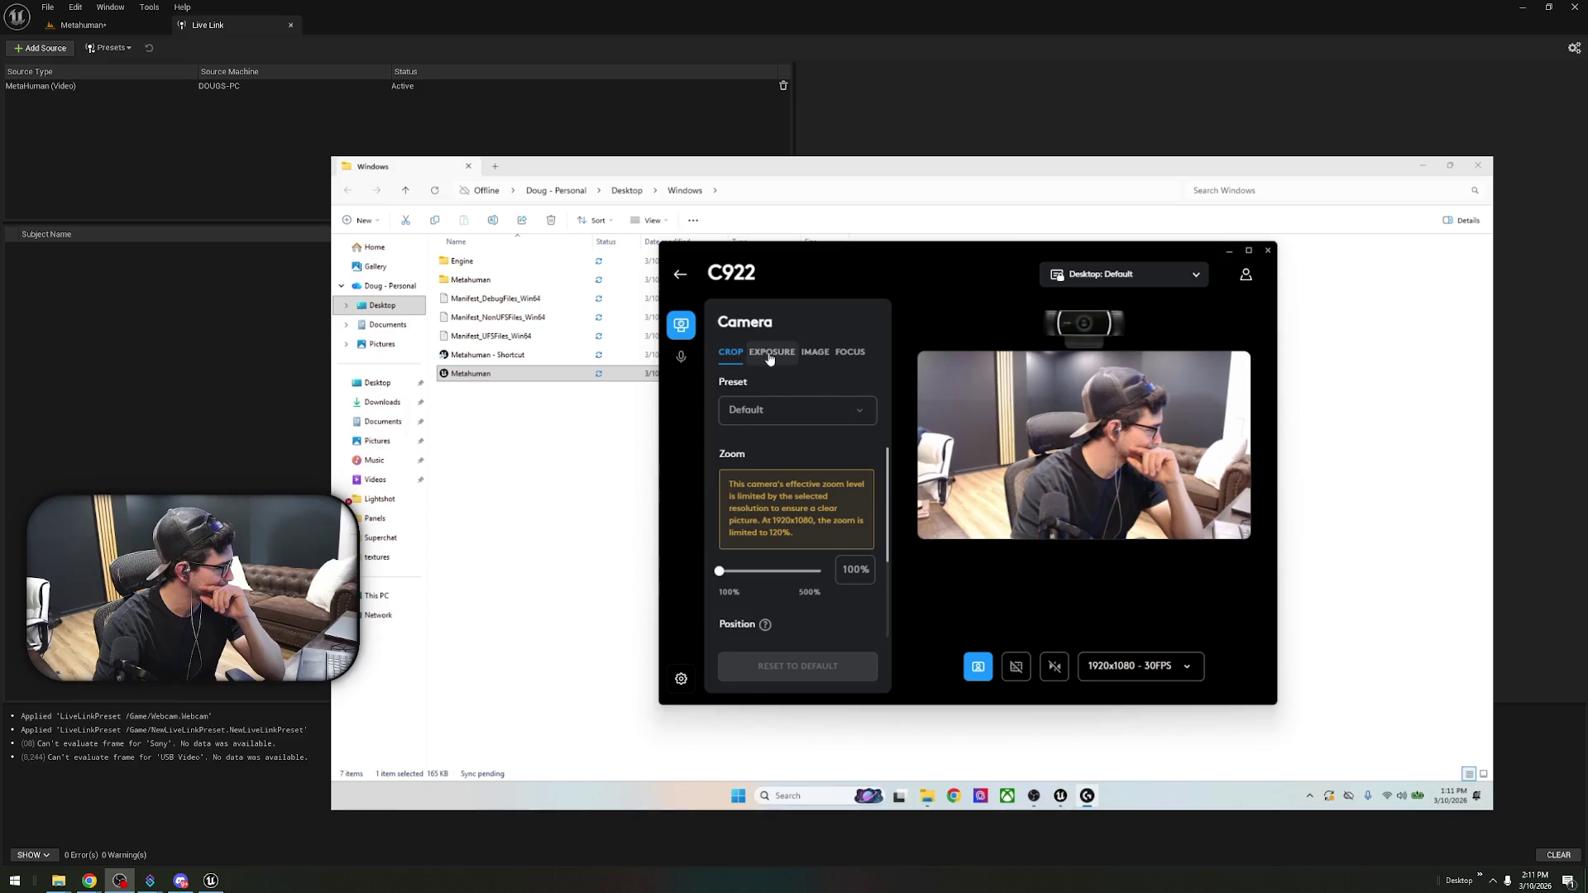
- Review the C922's Exposure, Image and Focus settings, then close G HUB
left_click(770, 354)
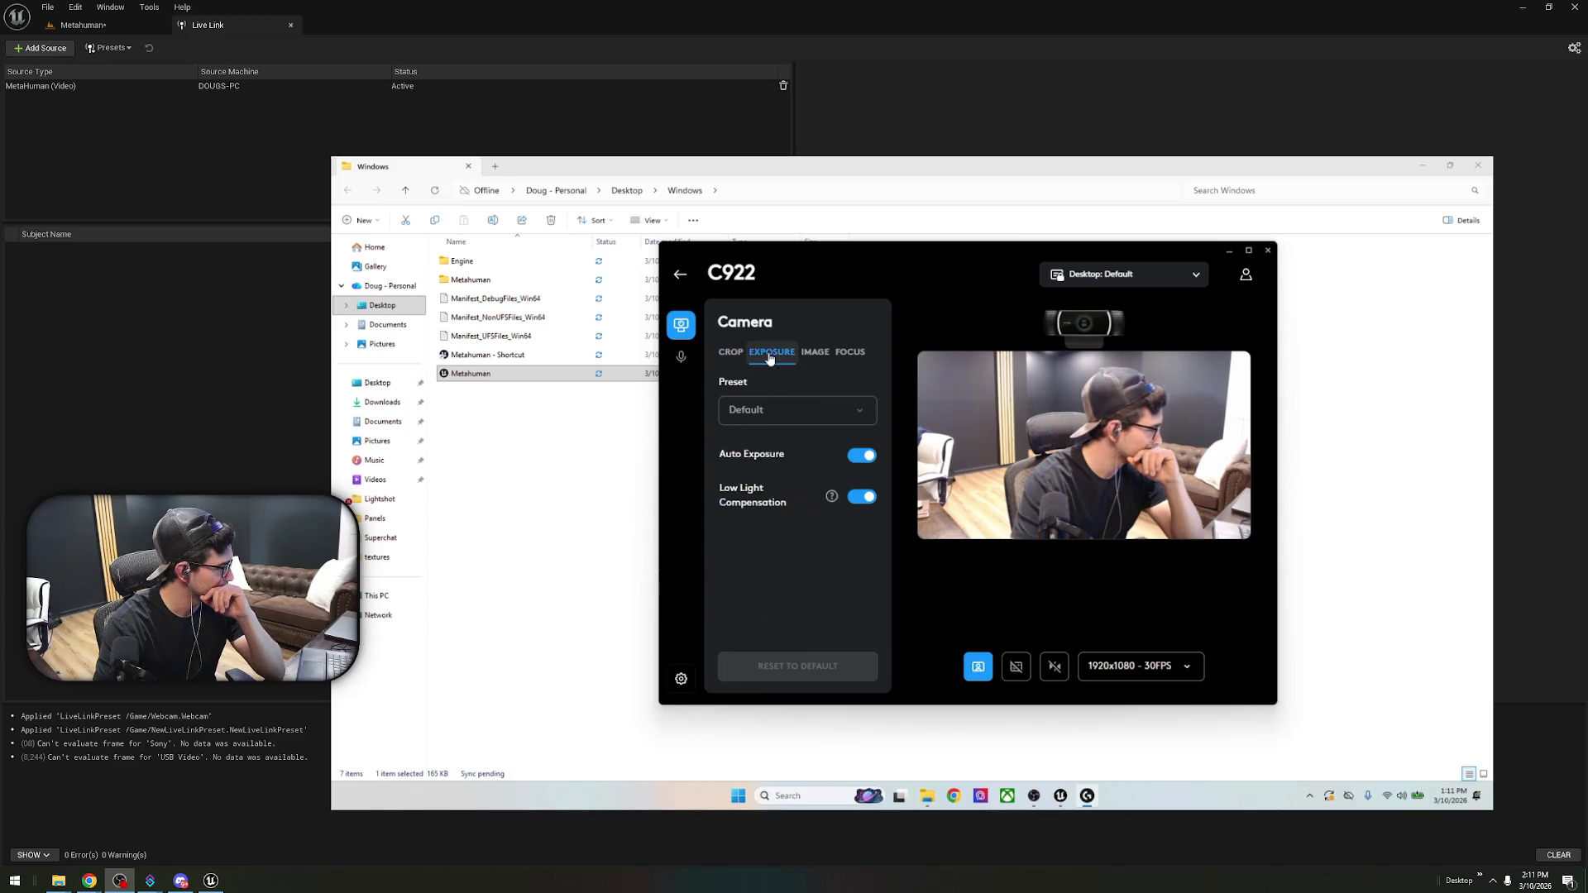
left_click(807, 353)
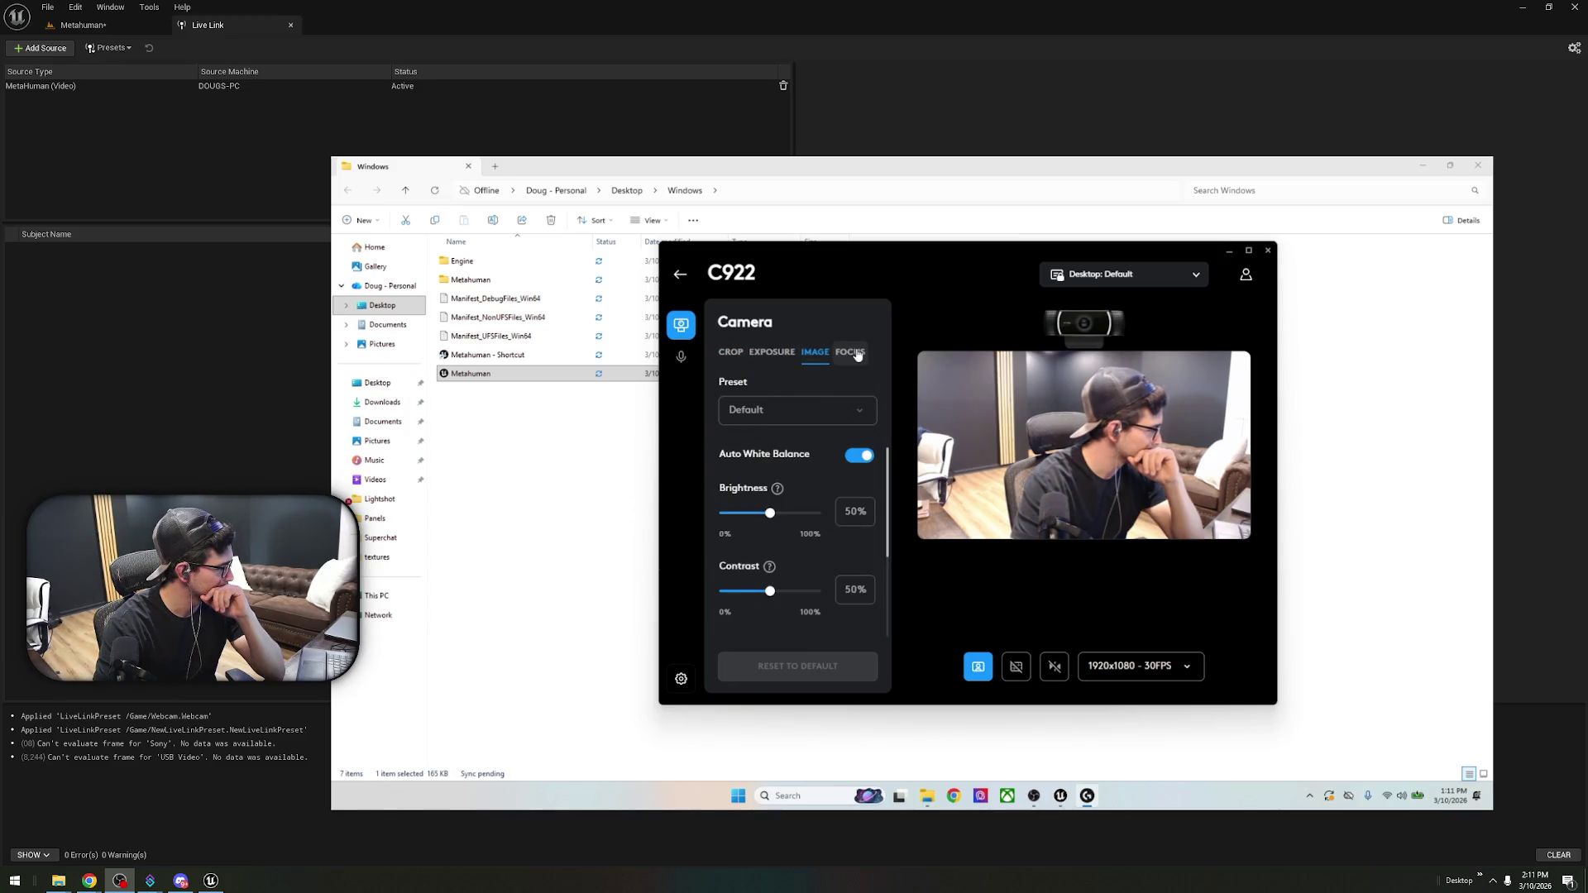
left_click(855, 354)
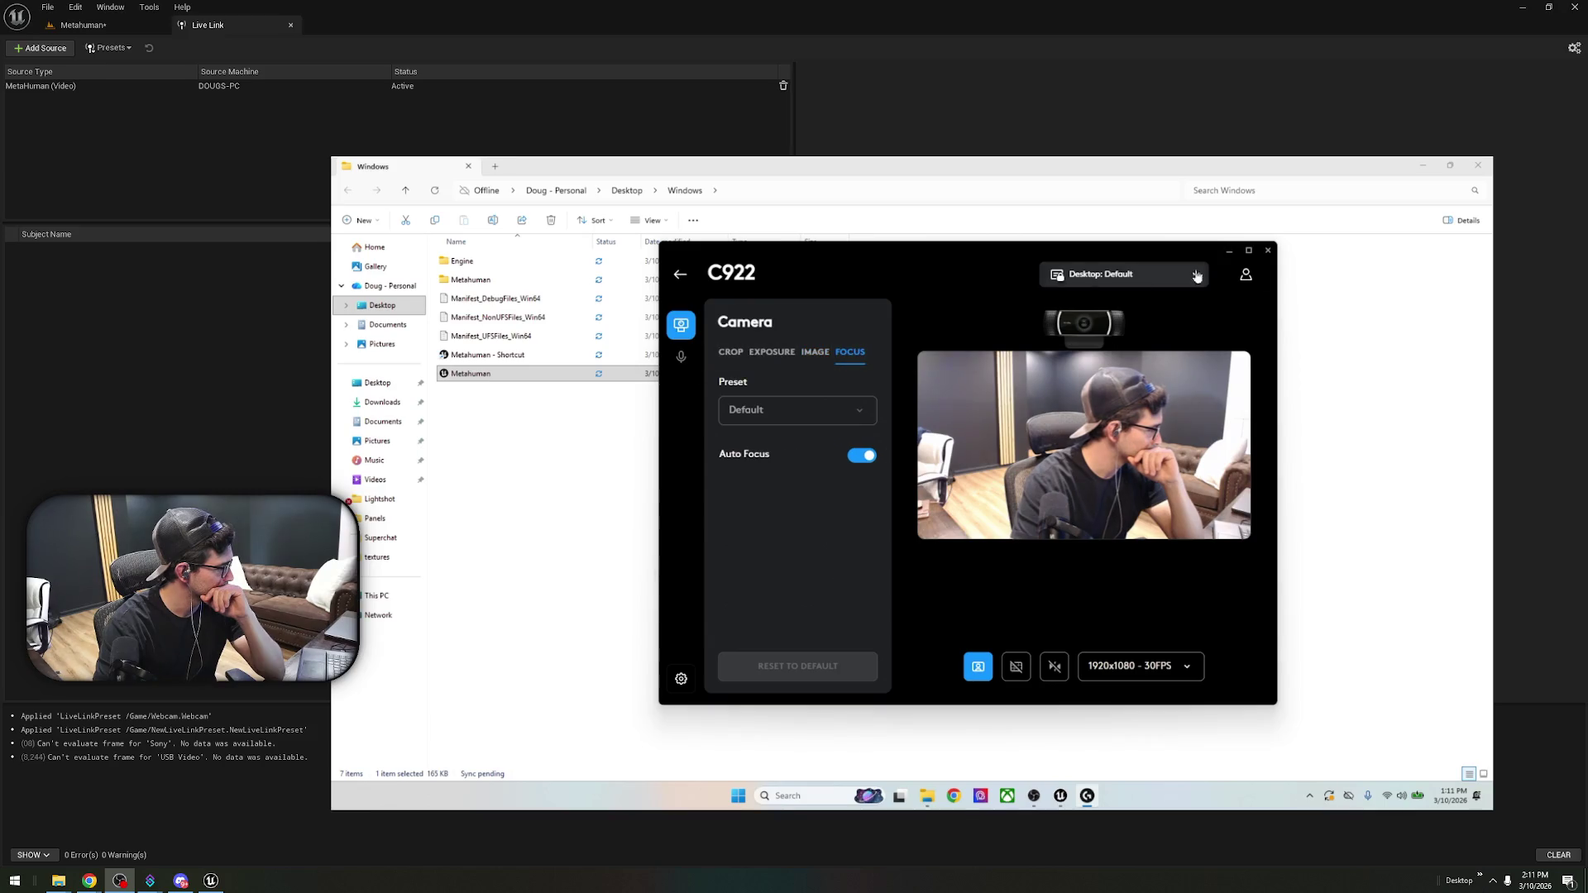
left_click(1269, 253)
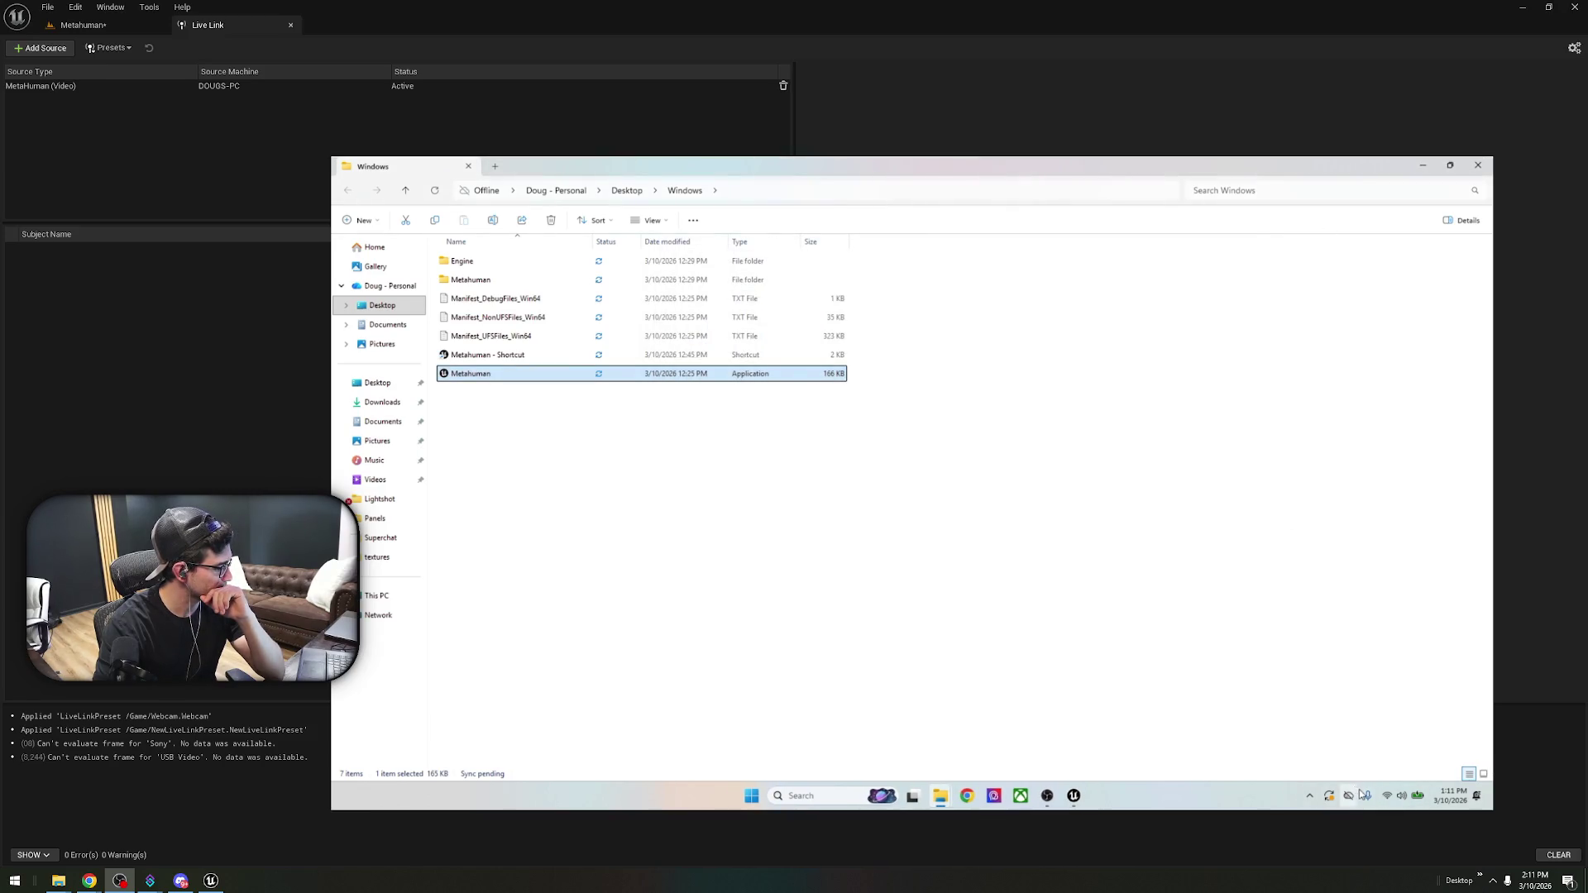
- Minimise File Explorer, remove OBS's Video Capture Device source and close OBS
left_click(1310, 797)
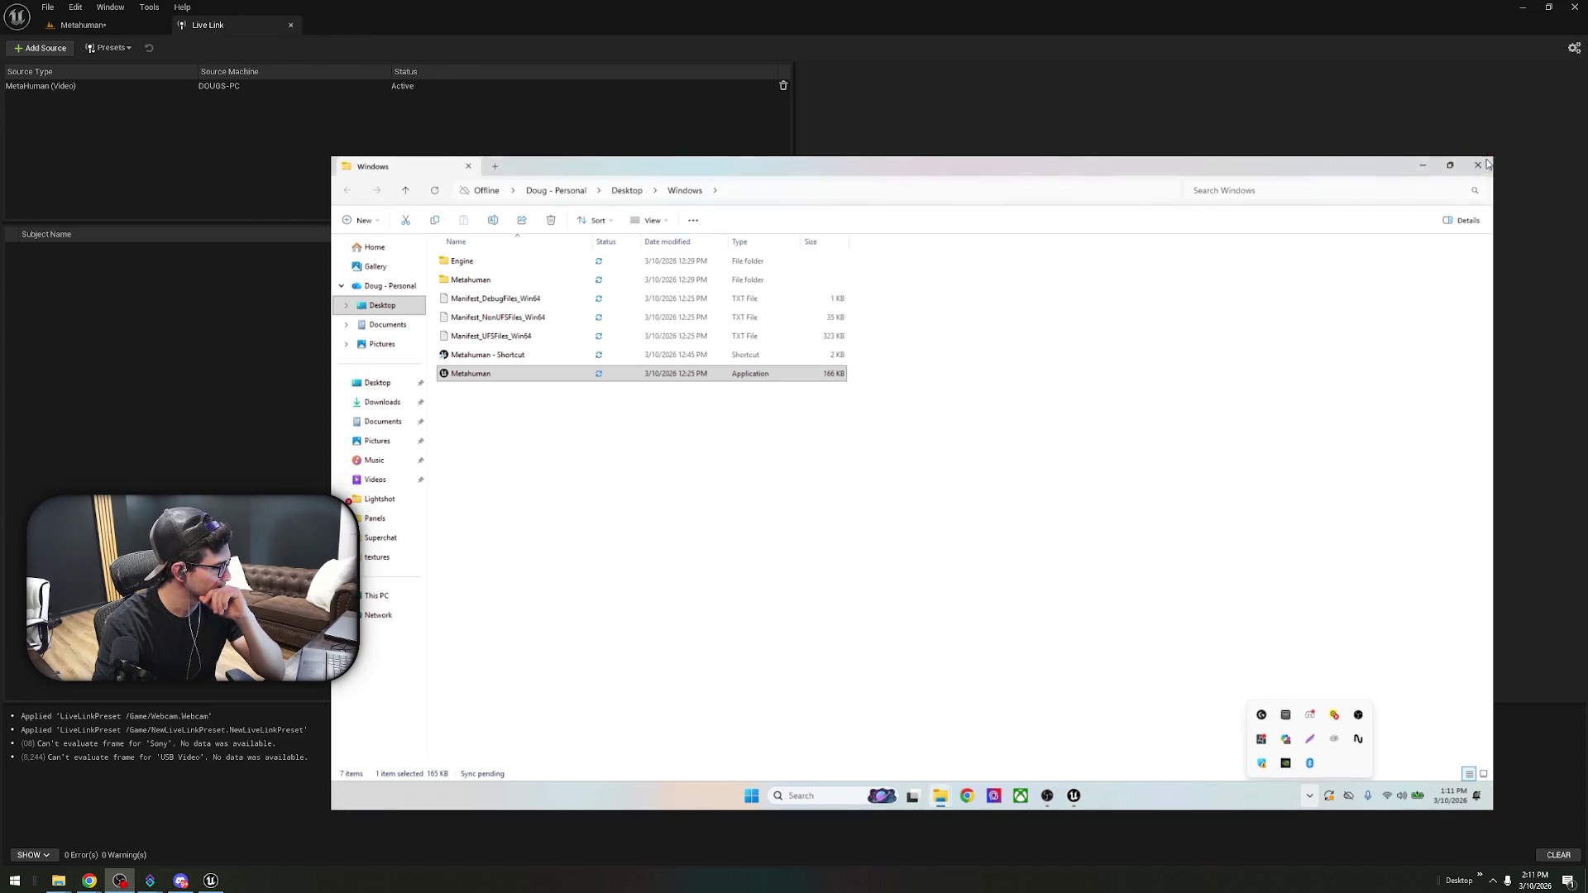
left_click(941, 794)
left_click(1047, 796)
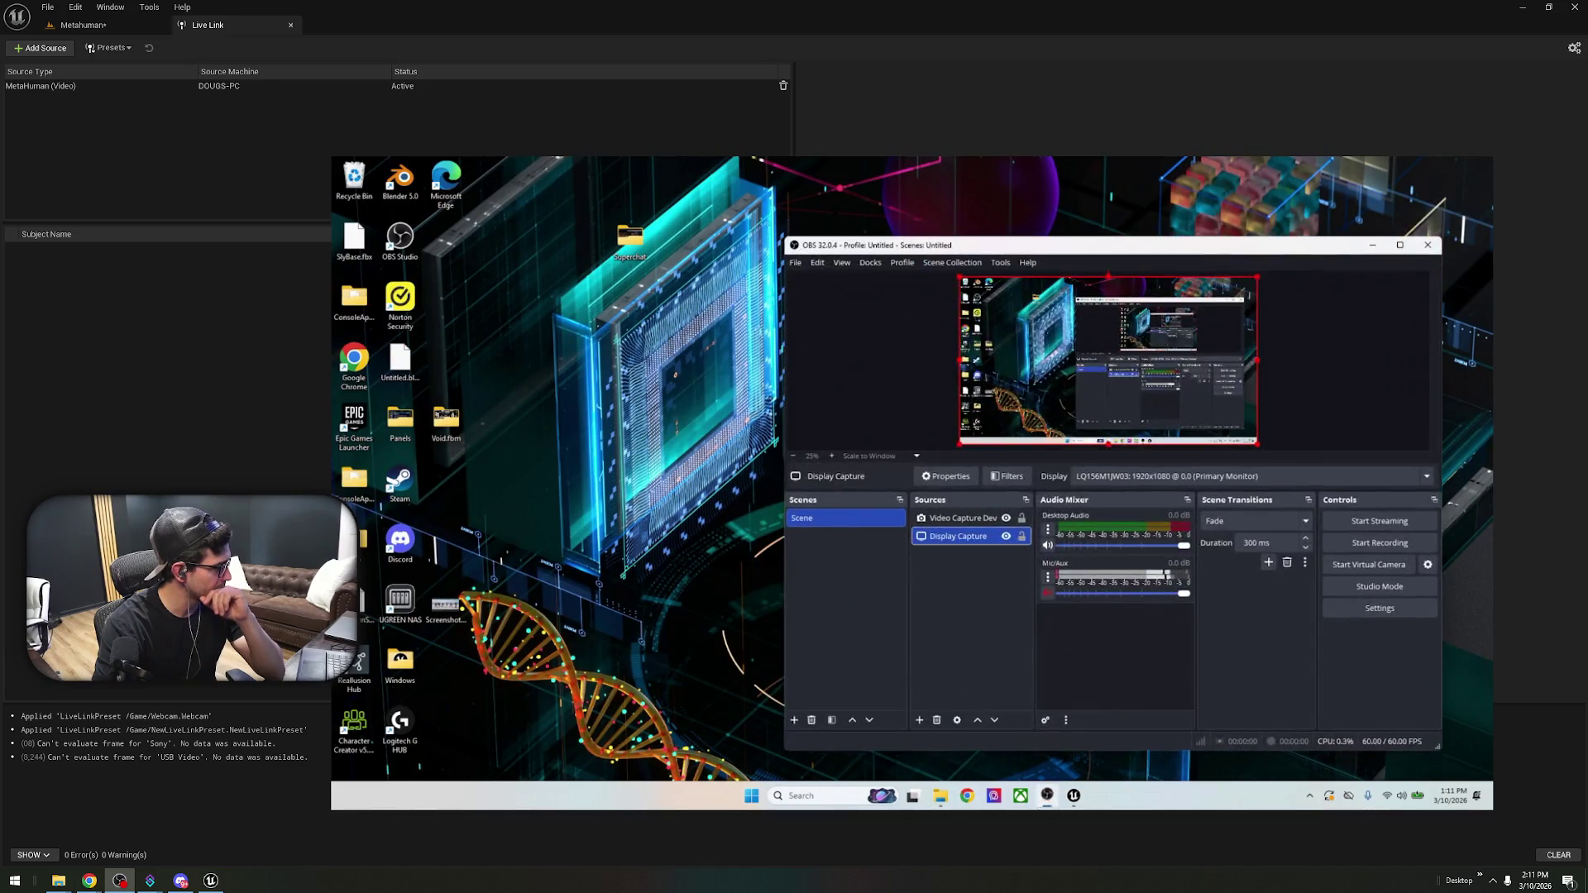
left_click(972, 525)
key("alt+F4")
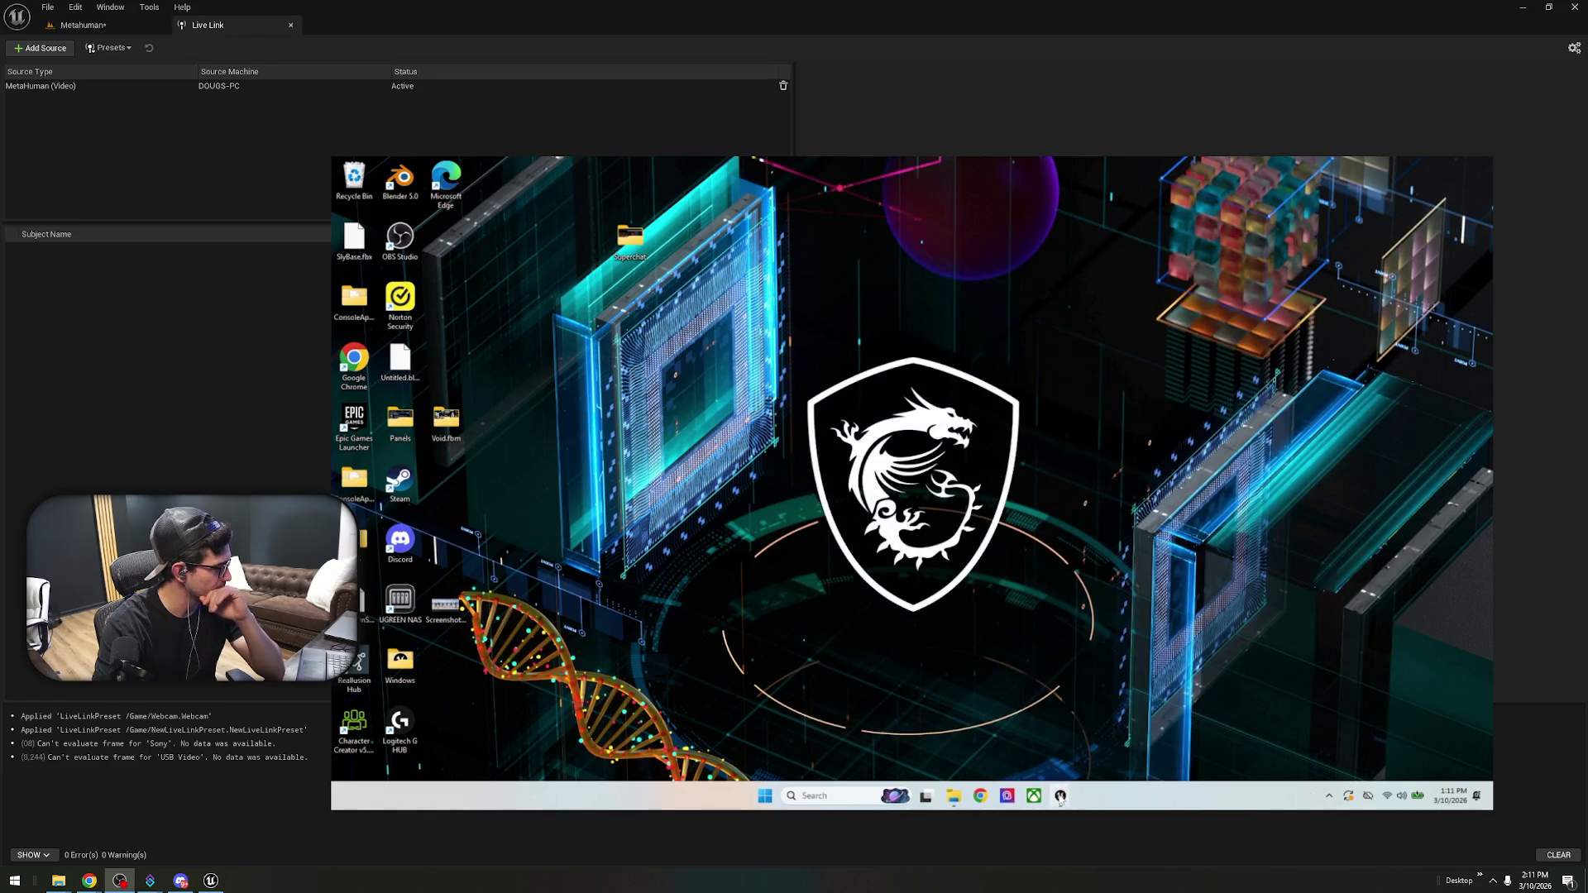
- Close the running MetaHuman app window and its console window
mouse_move(1060, 796)
left_click(1170, 698)
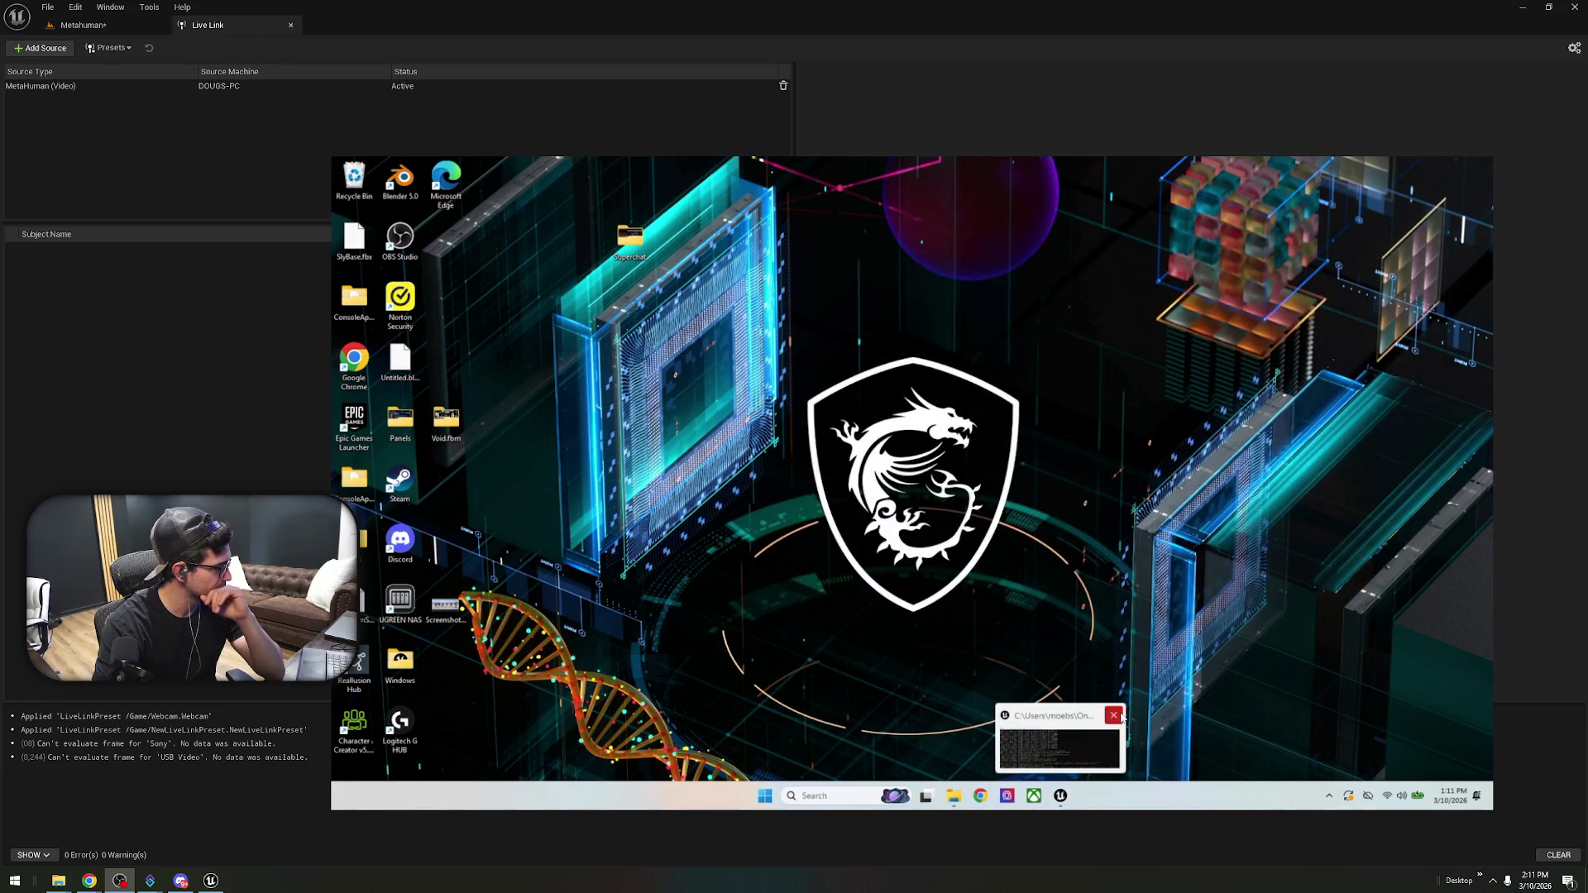
left_click(1106, 713)
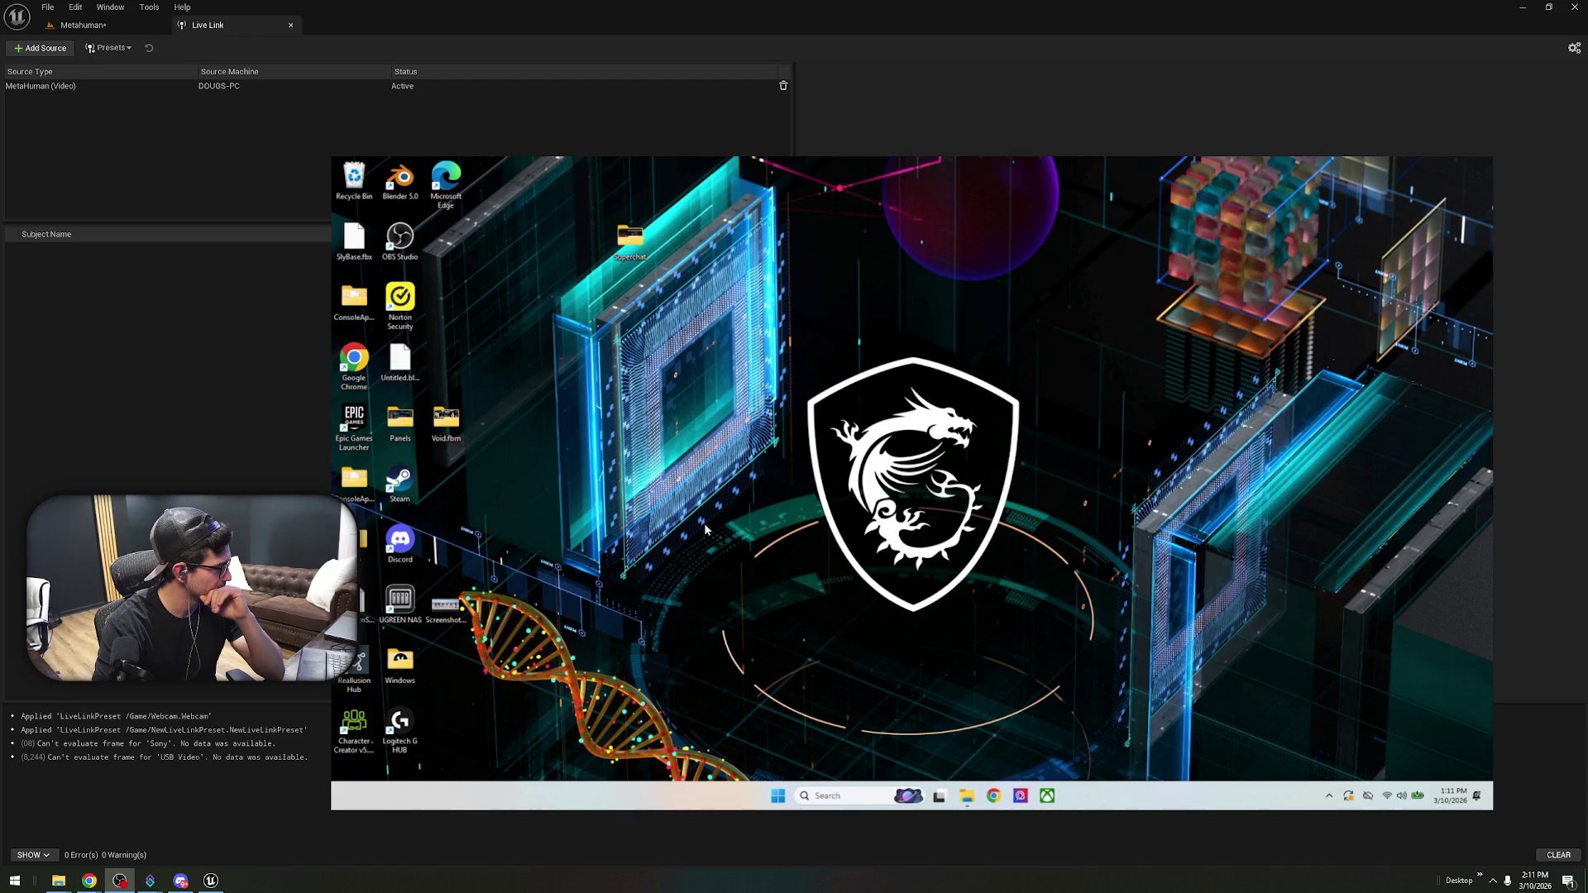
- Launch 'Metahuman - Shortcut' from the Windows build folder and scroll its console up to the MediaPlayer errors
double_click(396, 667)
double_click(526, 356)
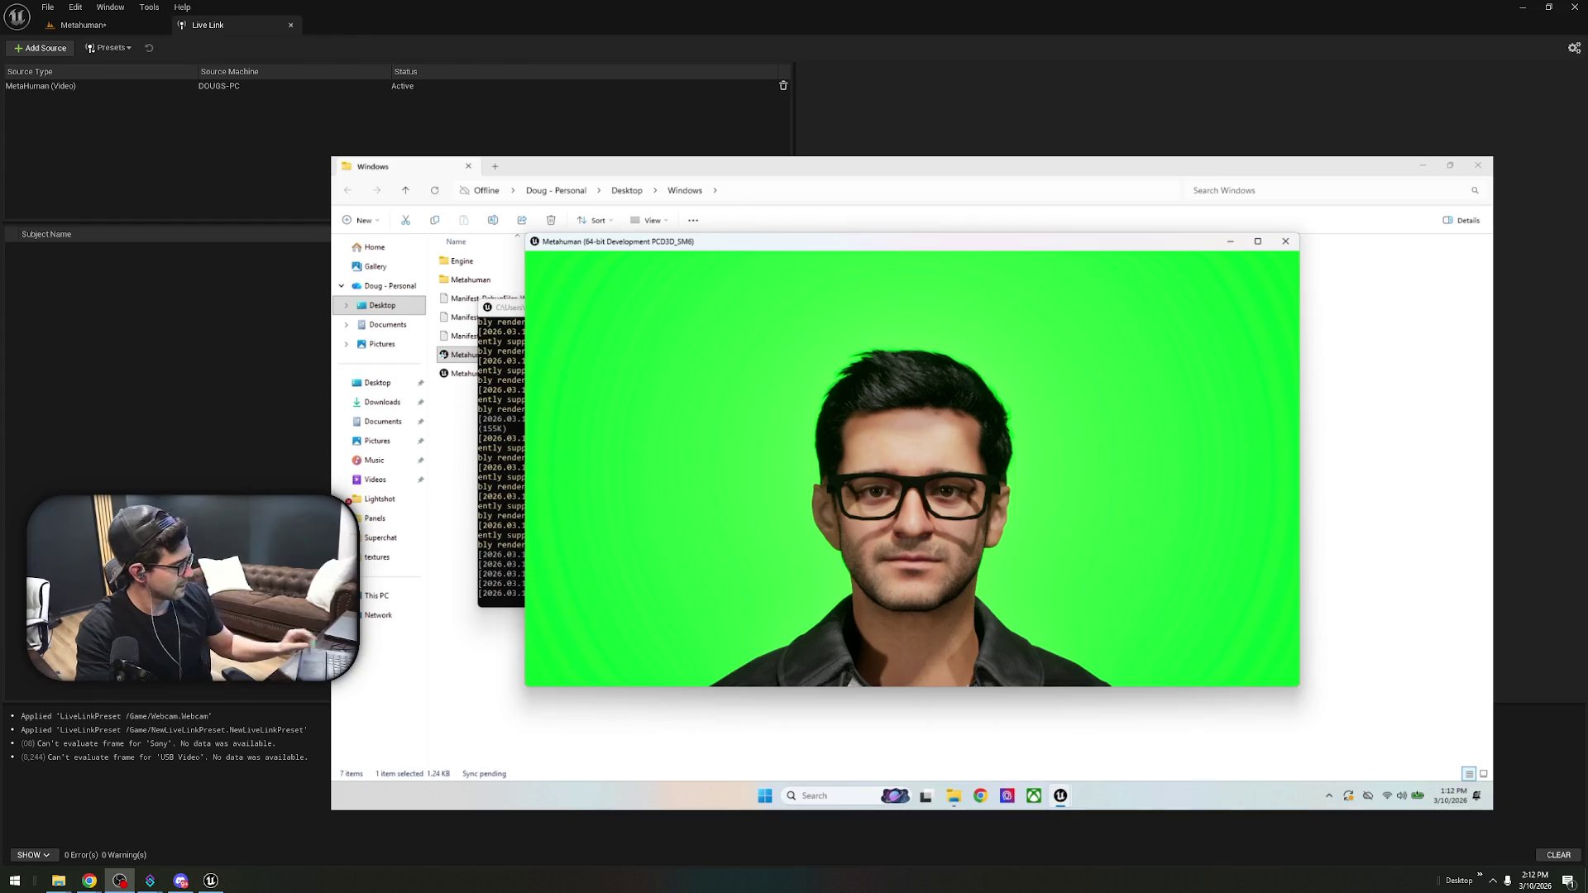
key("super")
key("super")
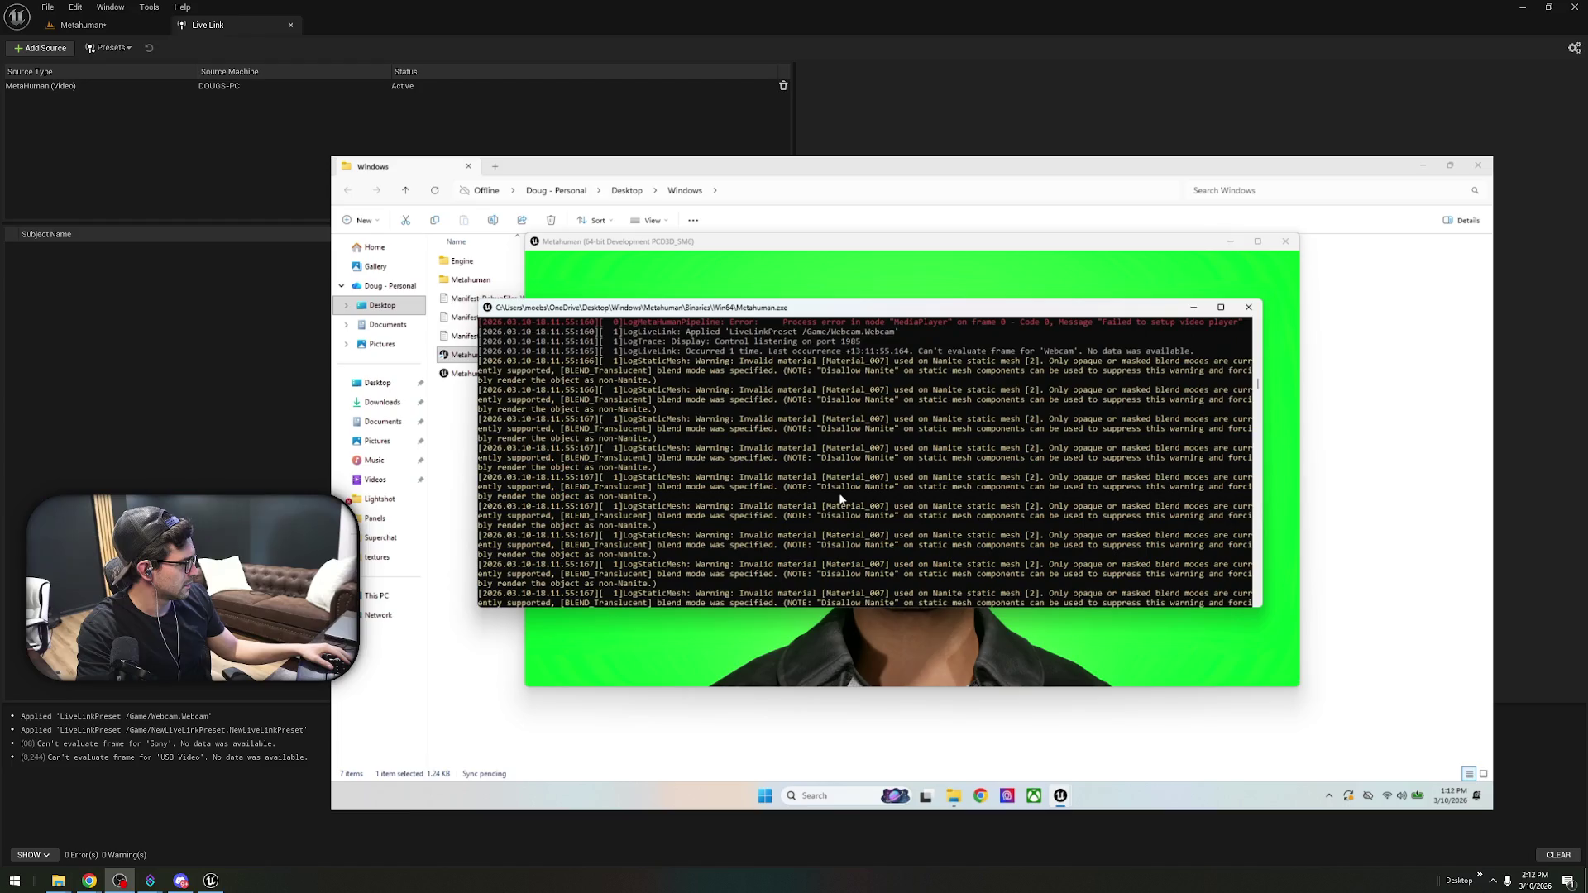
scroll(839, 496, "up", 5)
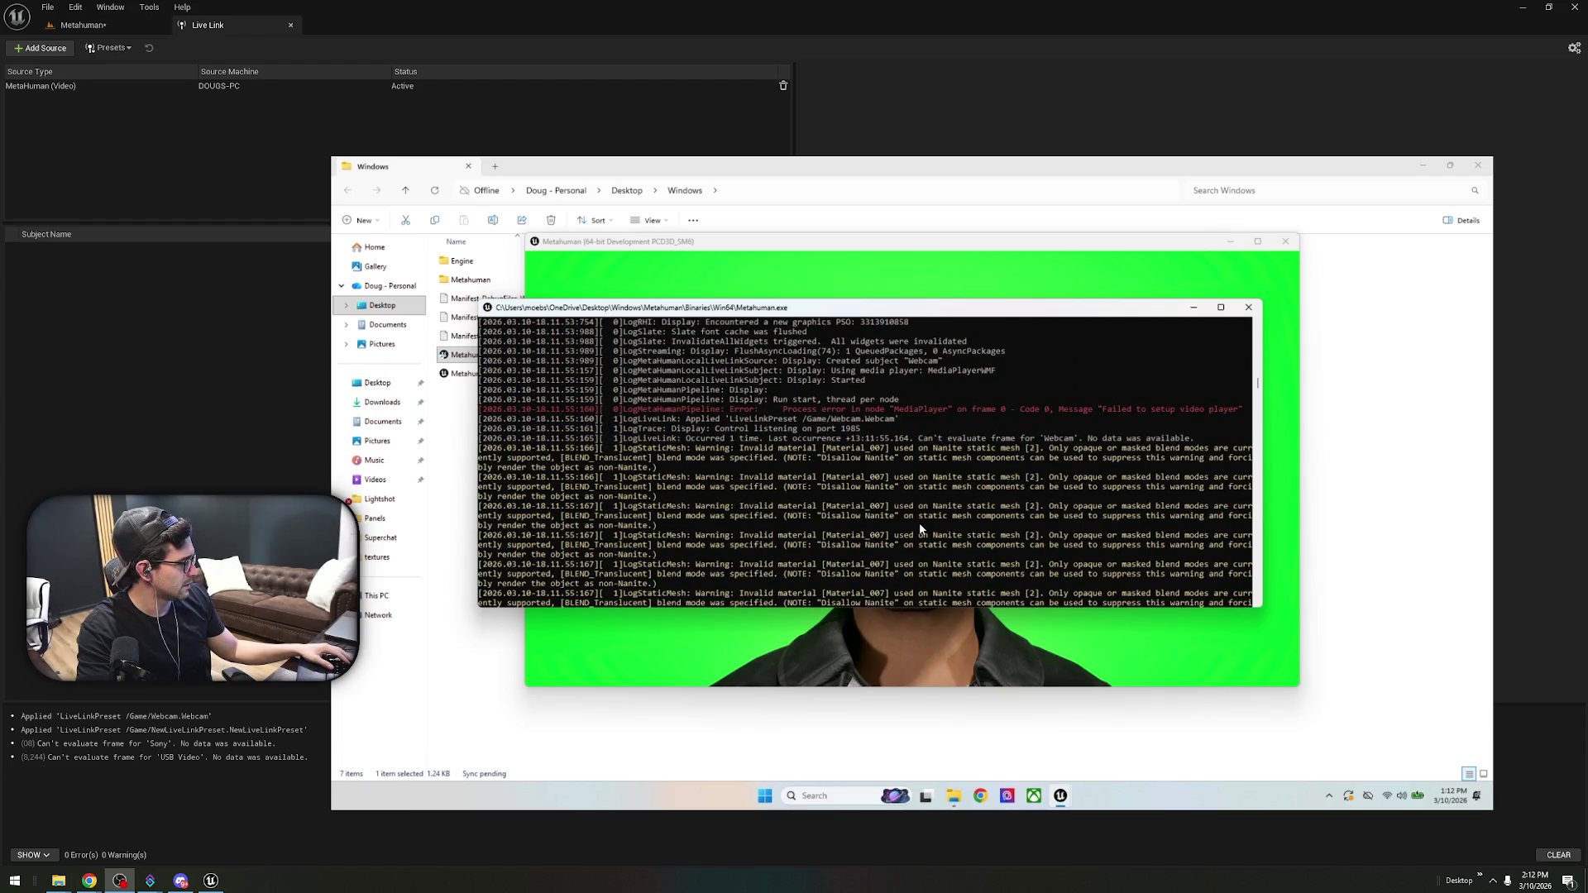
scroll(921, 529, "up", 10)
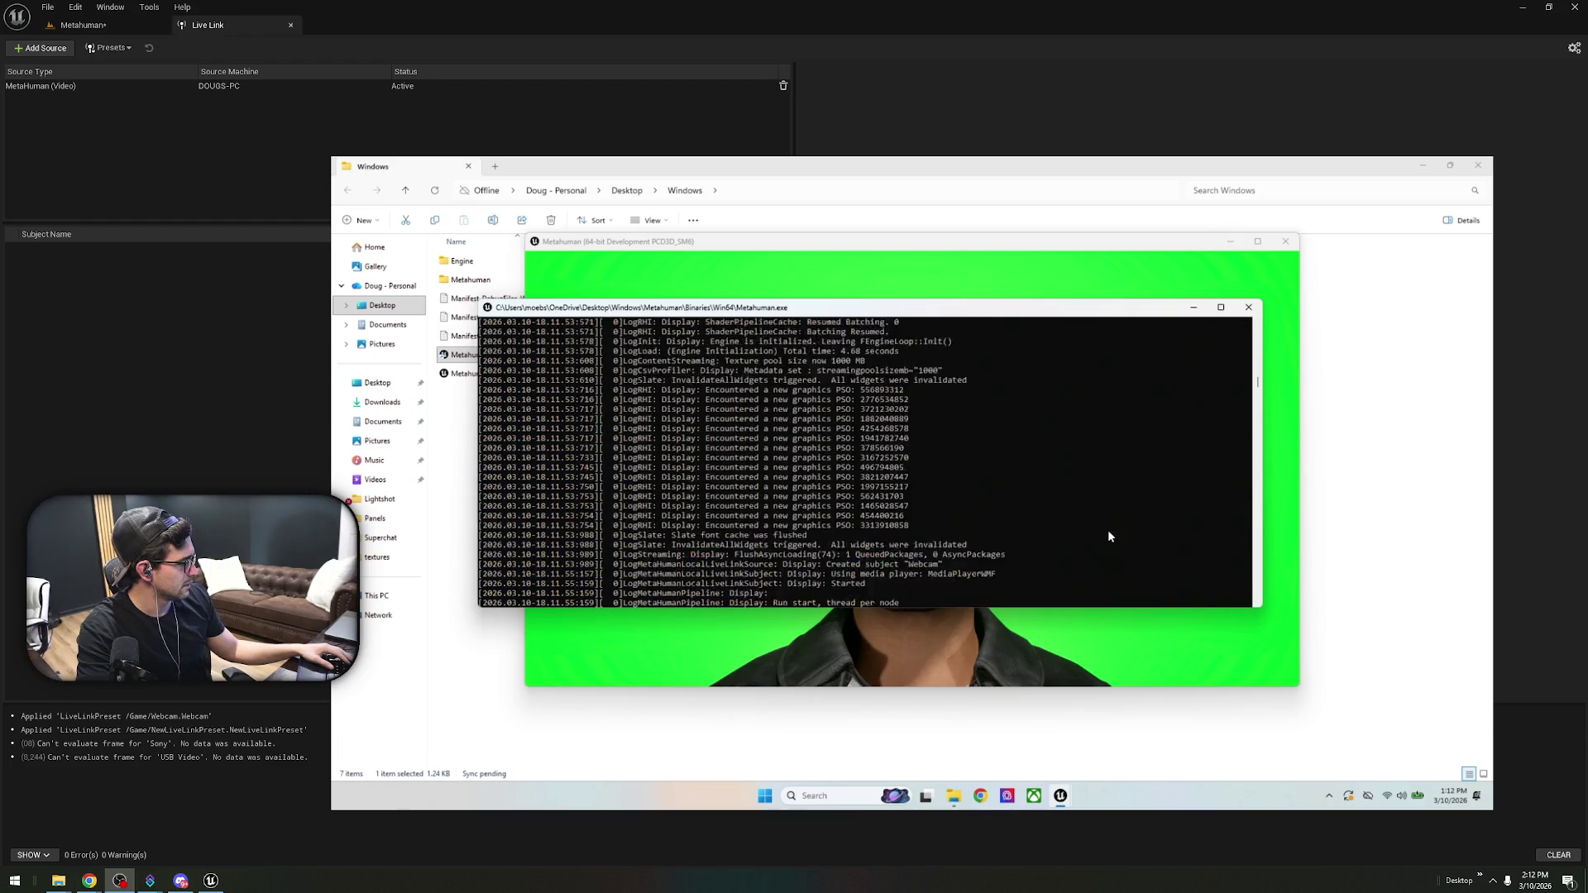
scroll(1100, 544, "up", 9)
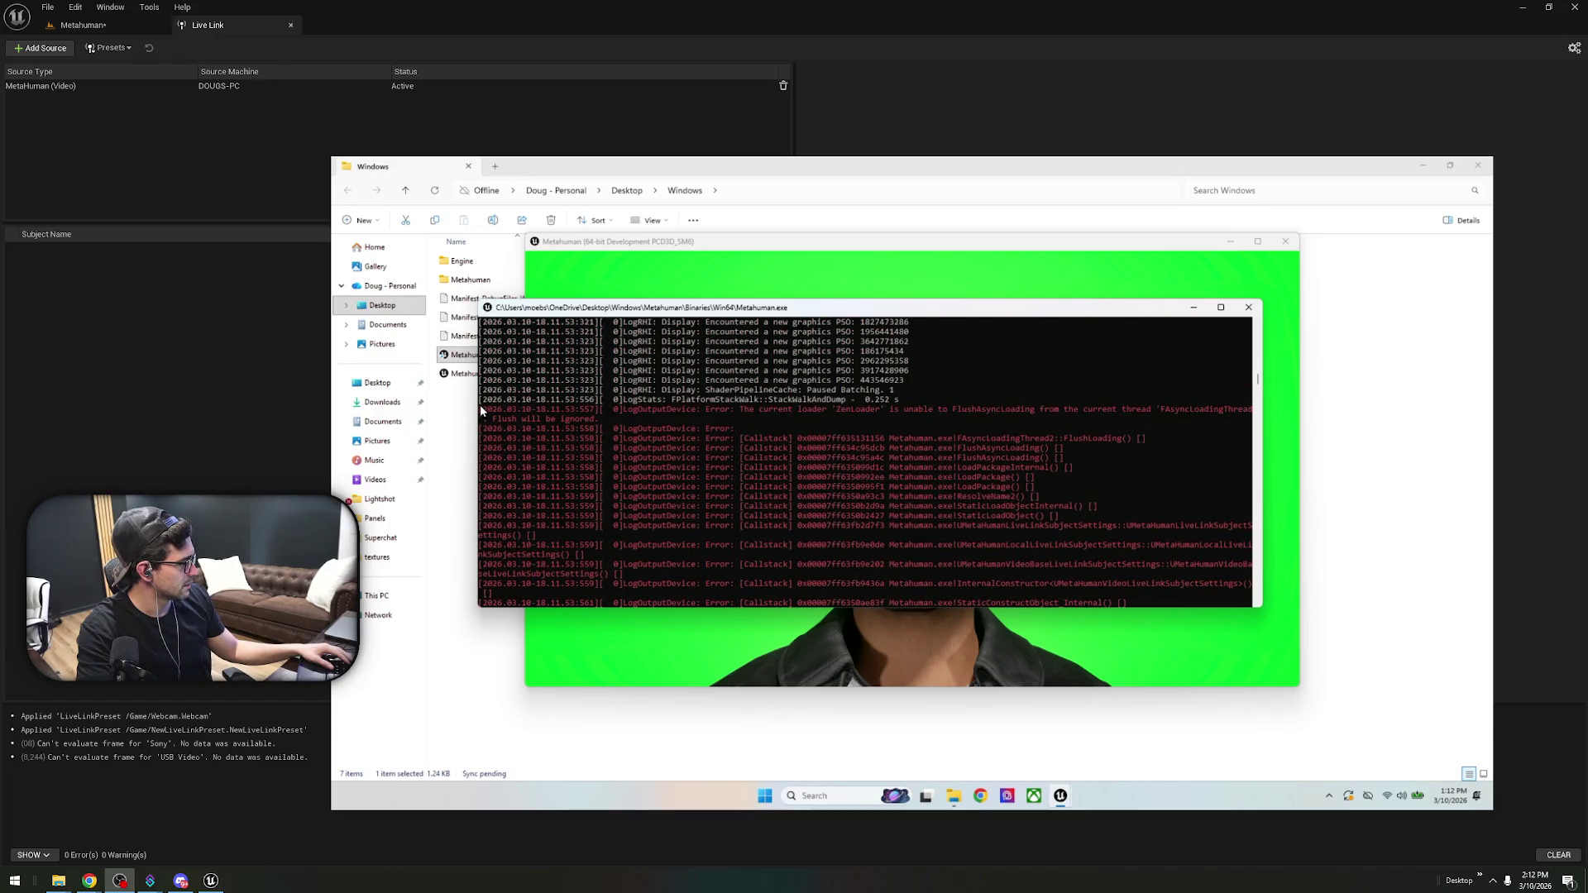
- Close the MetaHuman console and app, then bring the Claude chat in Chrome forward
left_click(1249, 307)
key("super")
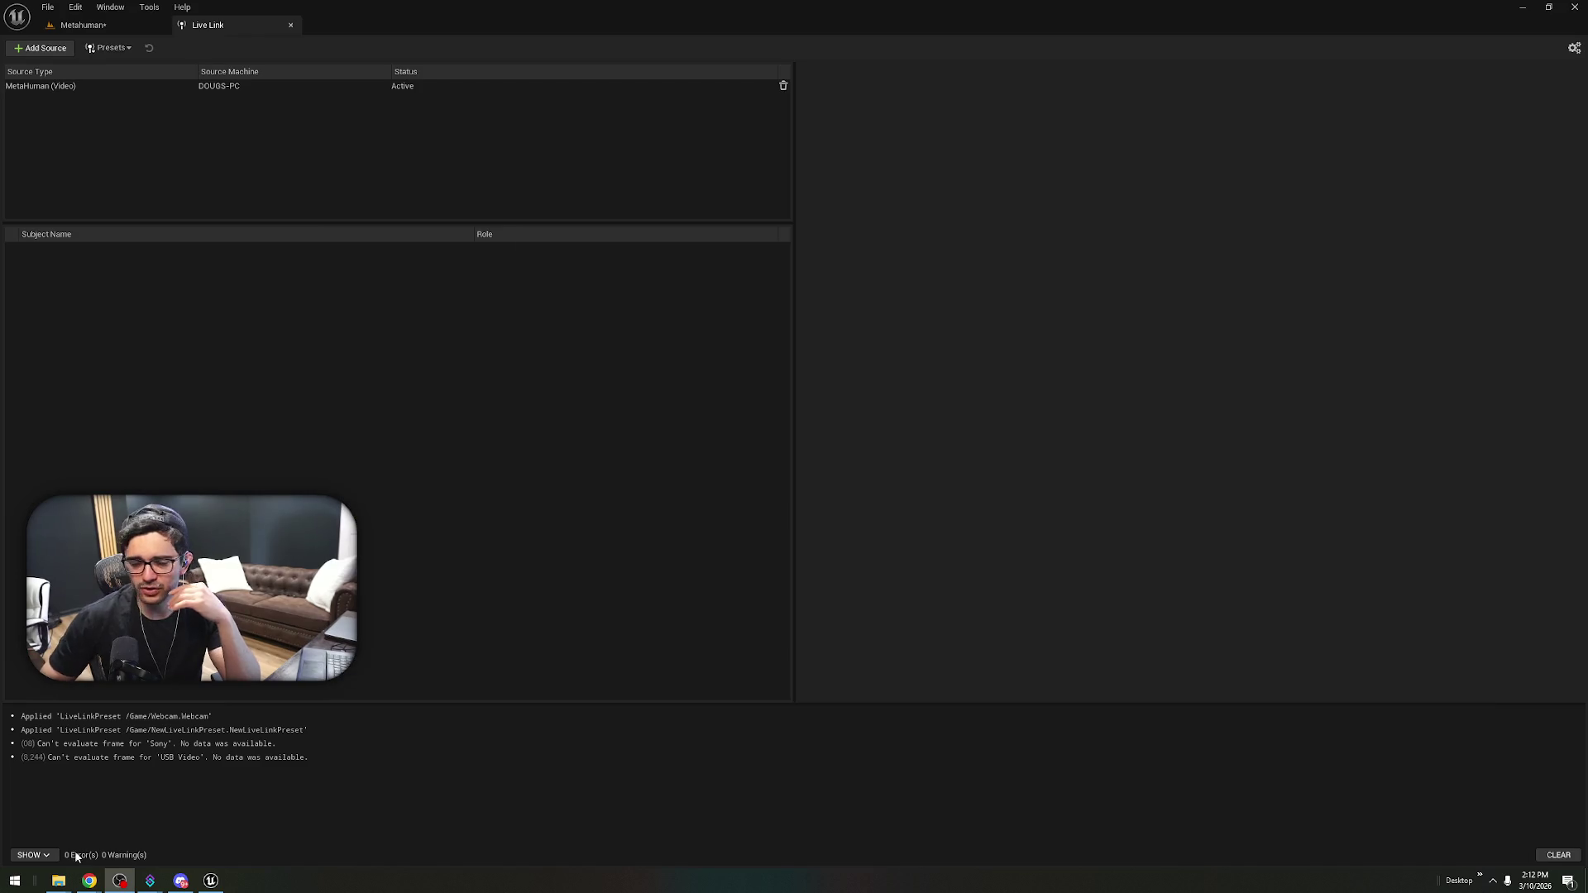
mouse_move(94, 885)
left_click(143, 819)
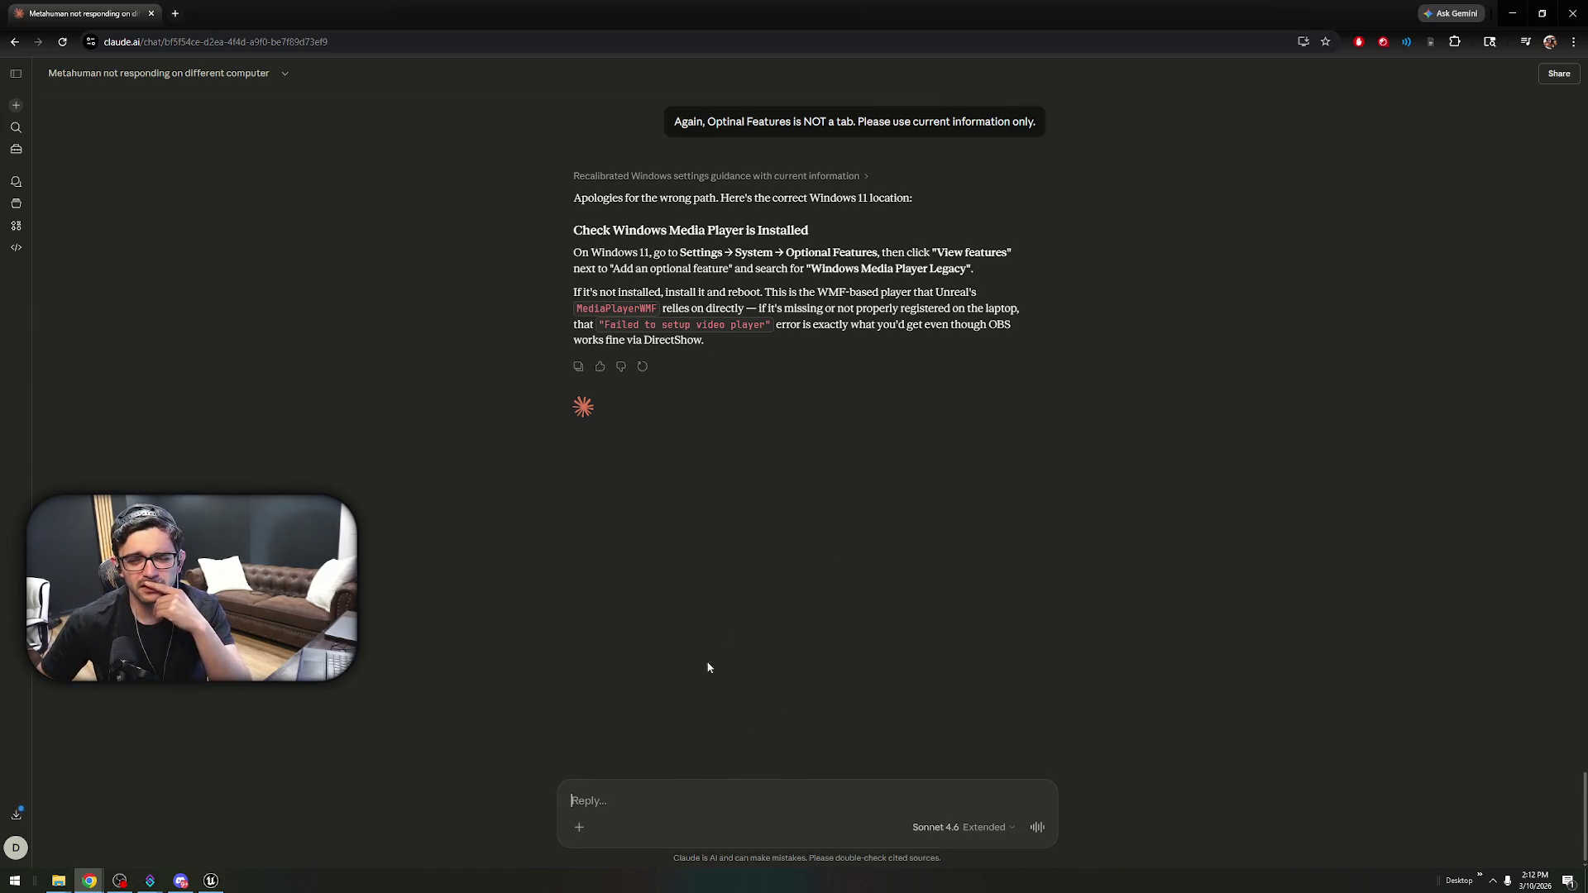
- Reply 'It is installed.' to Claude
type("It")
key("BackSpace")
key("BackSpace")
type("It is installed.")
key("Return")
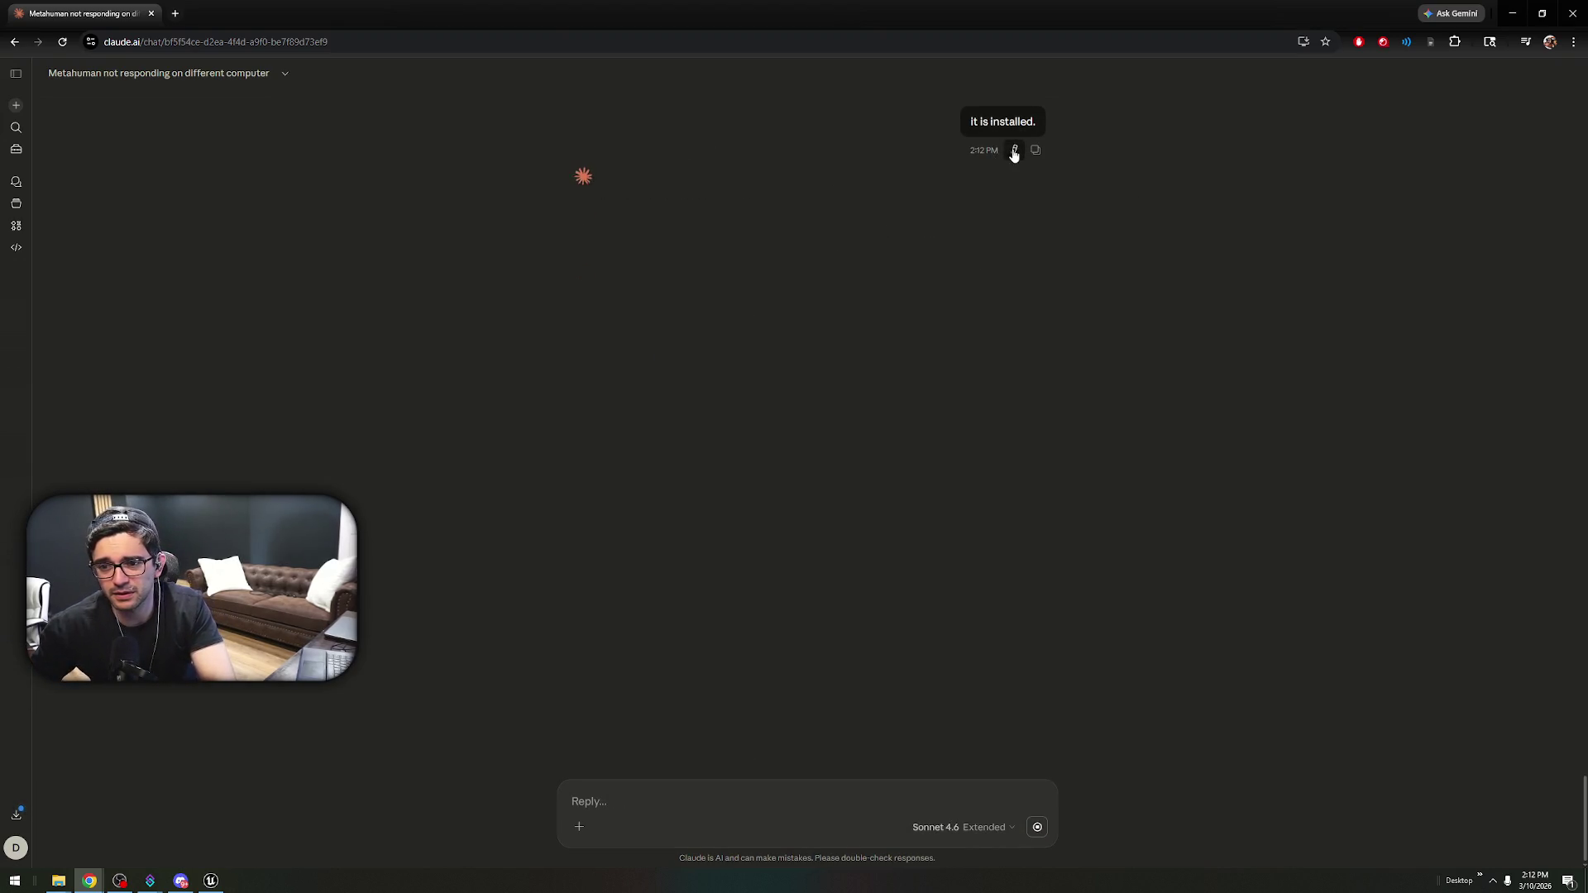
- Edit that message to add that it didn't fix anything and ask 'Does the dev packaging have to do with this?'
left_click(1014, 151)
type("nd")
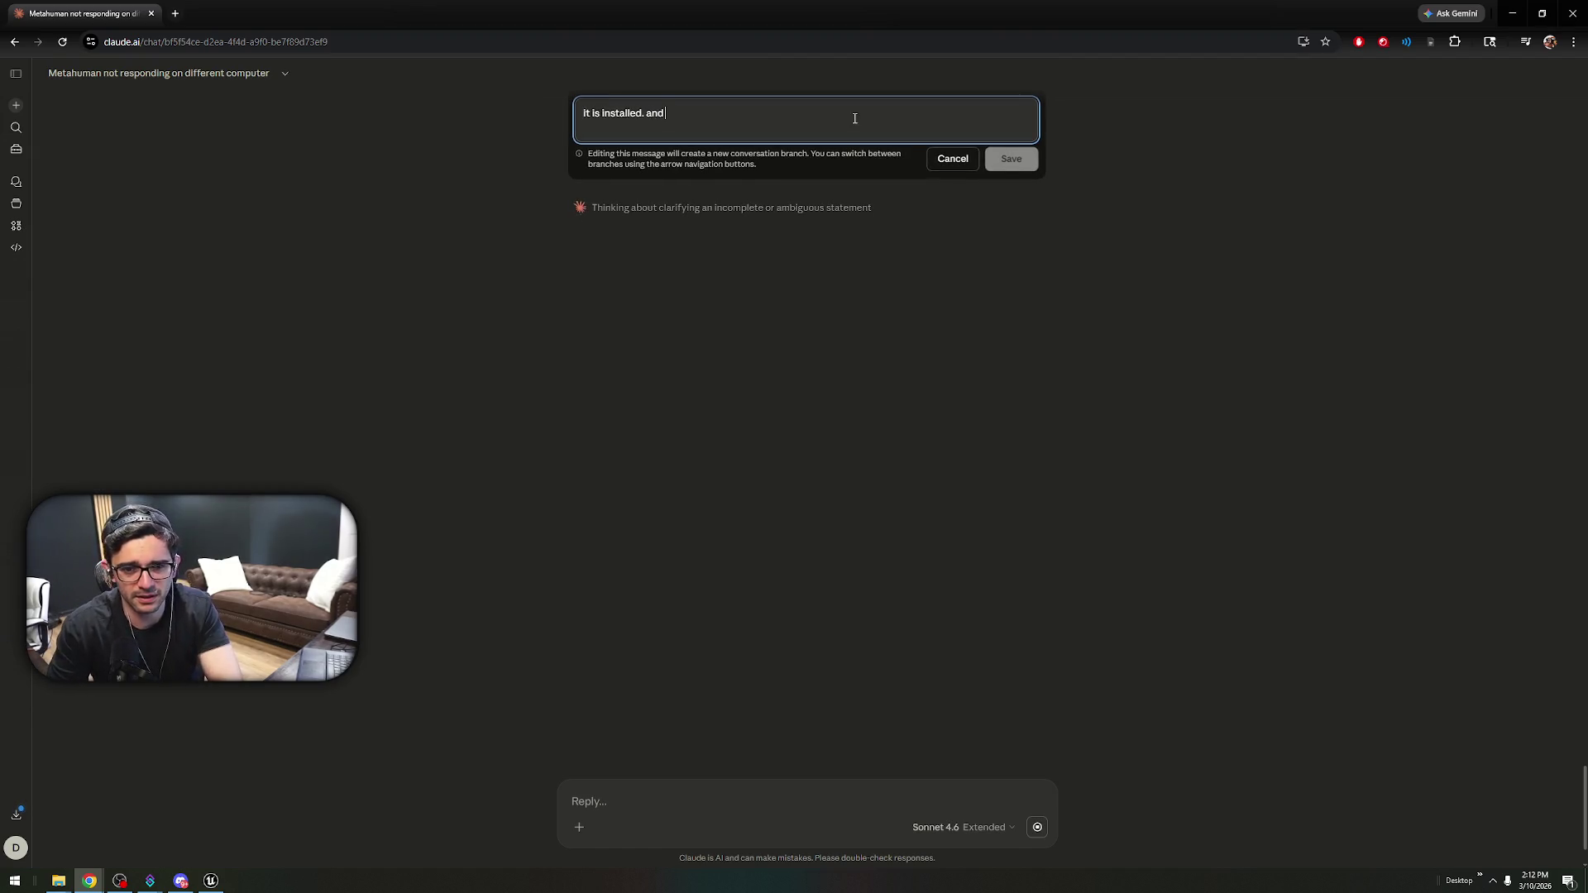
type(" that didnt fix it")
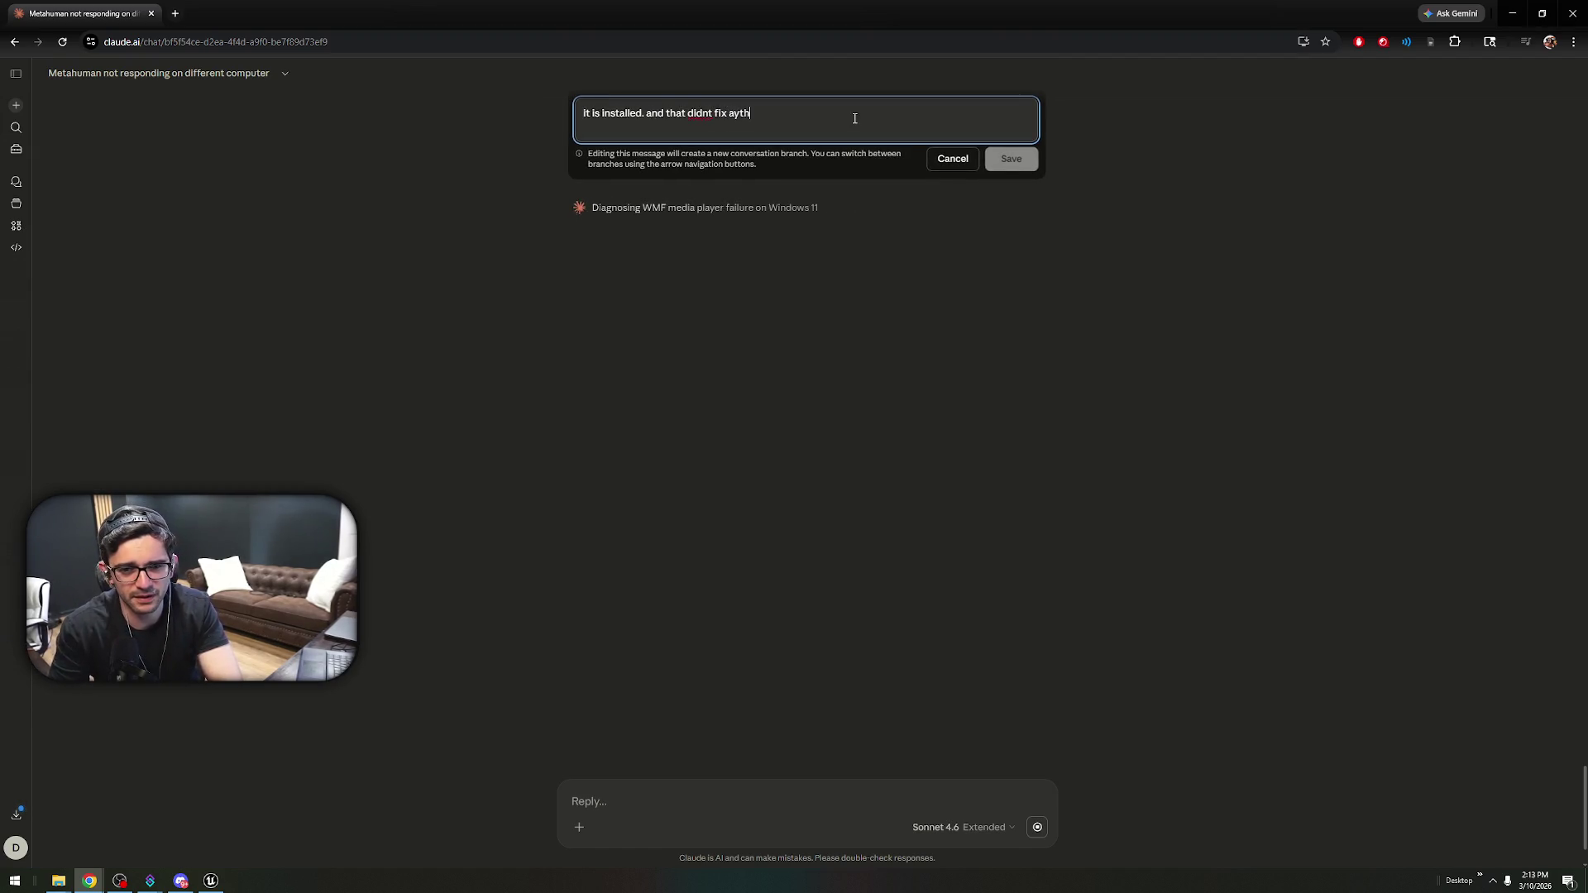
key("BackSpace")
key("BackSpace")
type("anything. Does the")
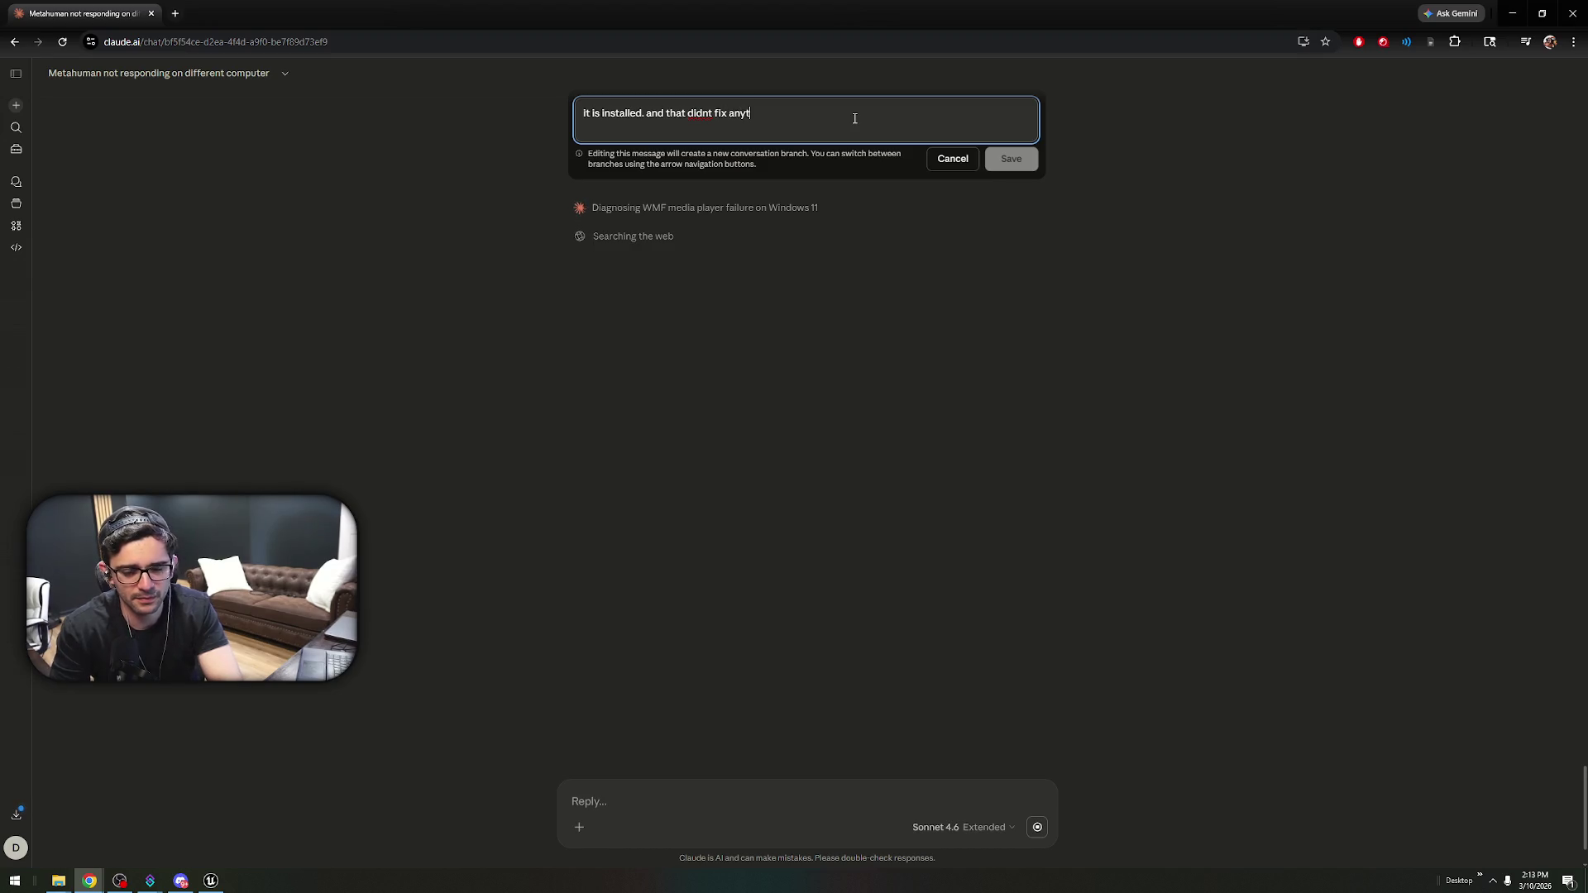
key("BackSpace")
key("BackSpace")
key("BackSpace")
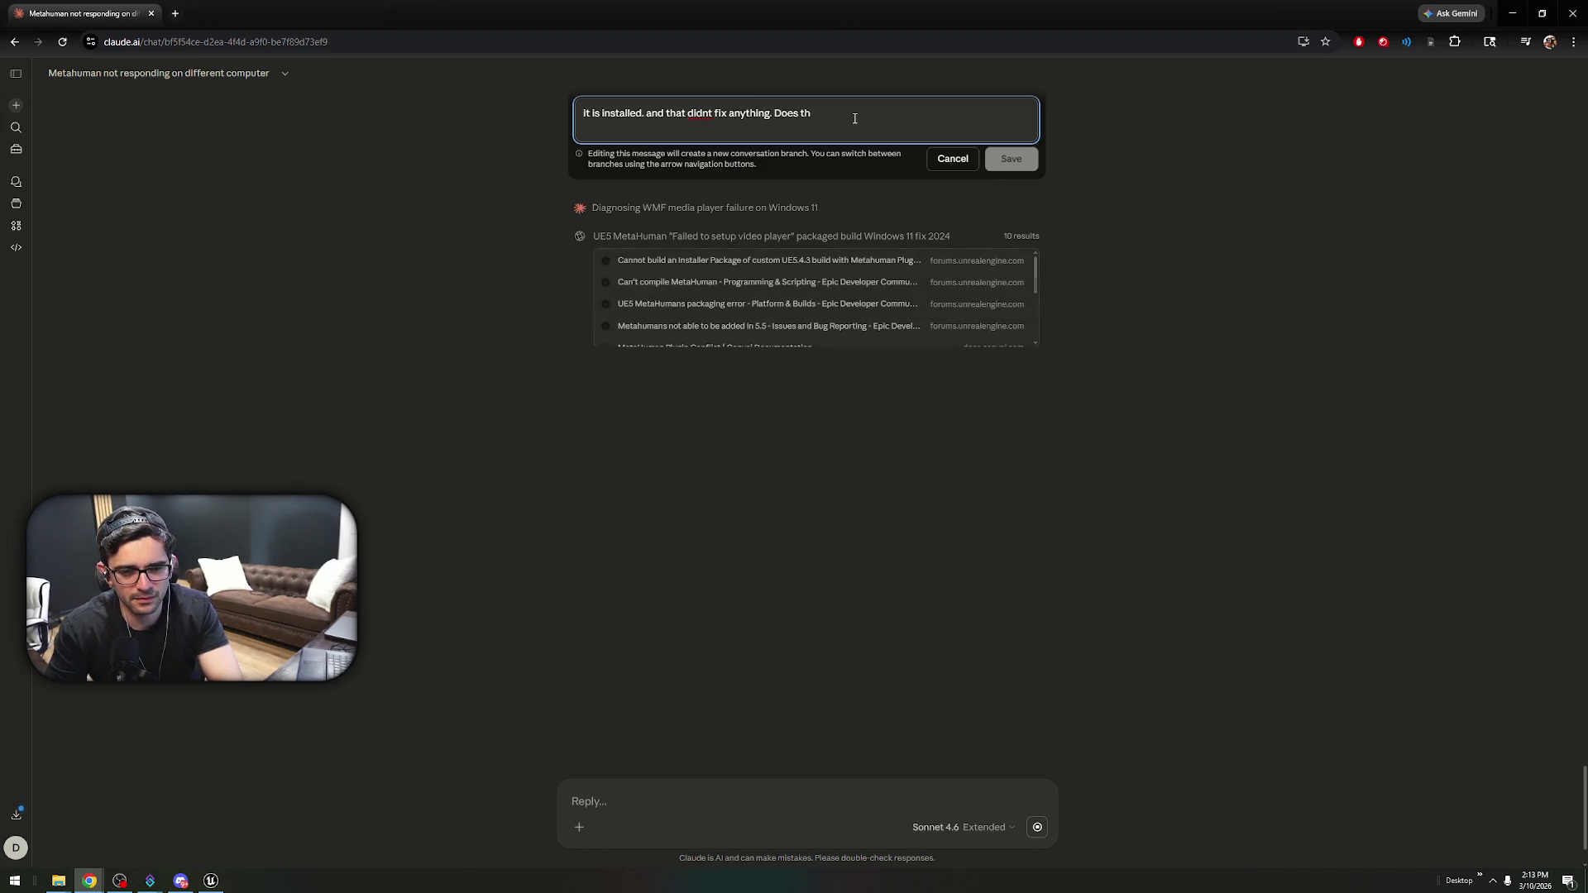
type("Does the")
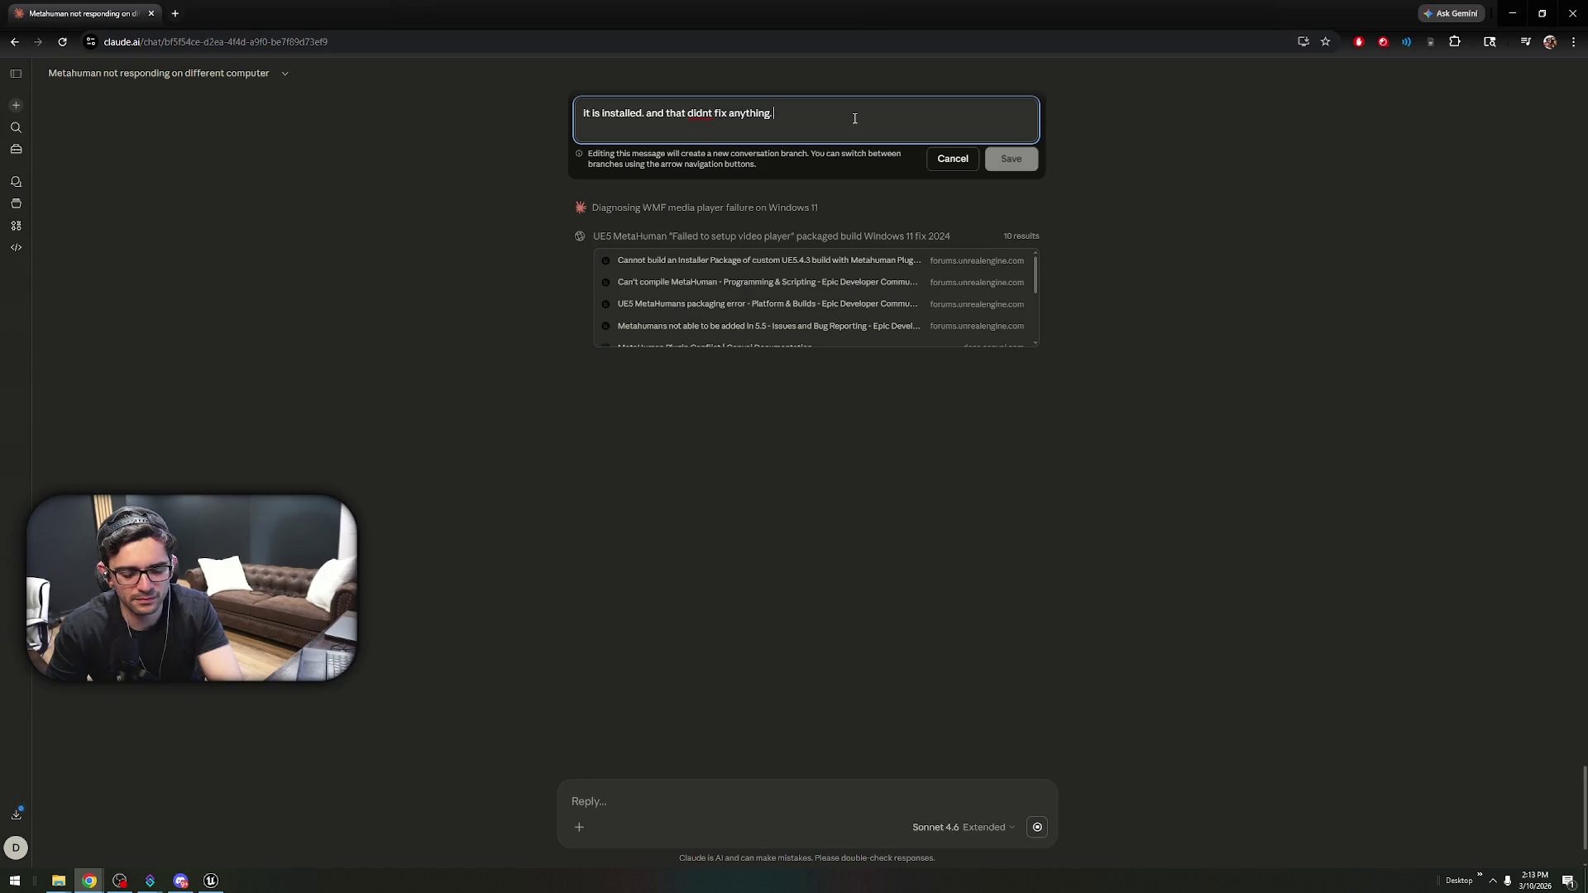
type(" de")
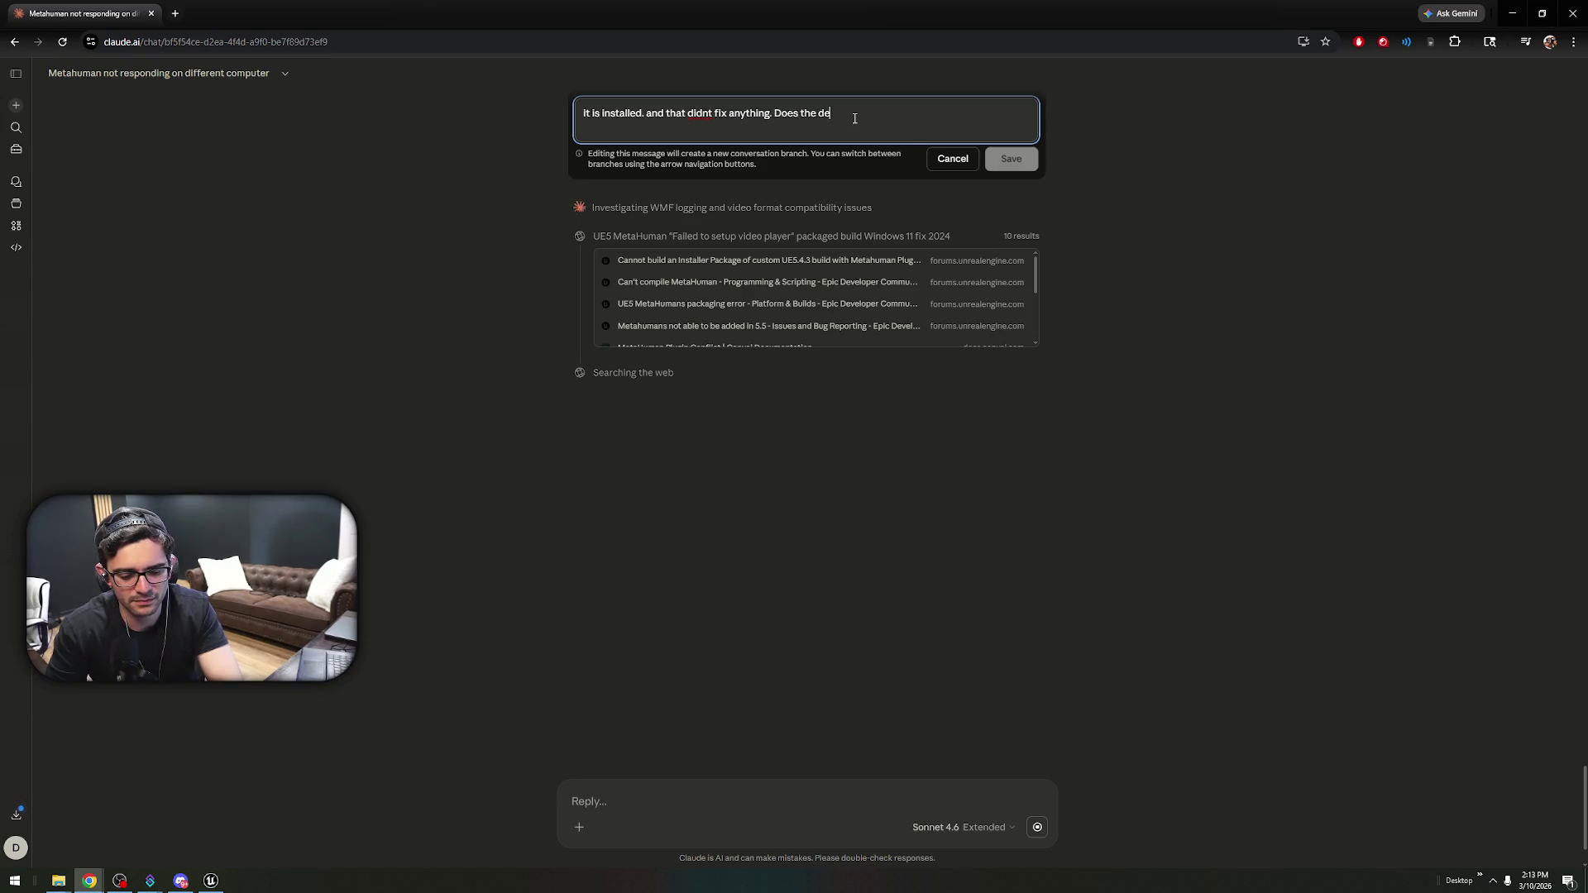
type("v packa")
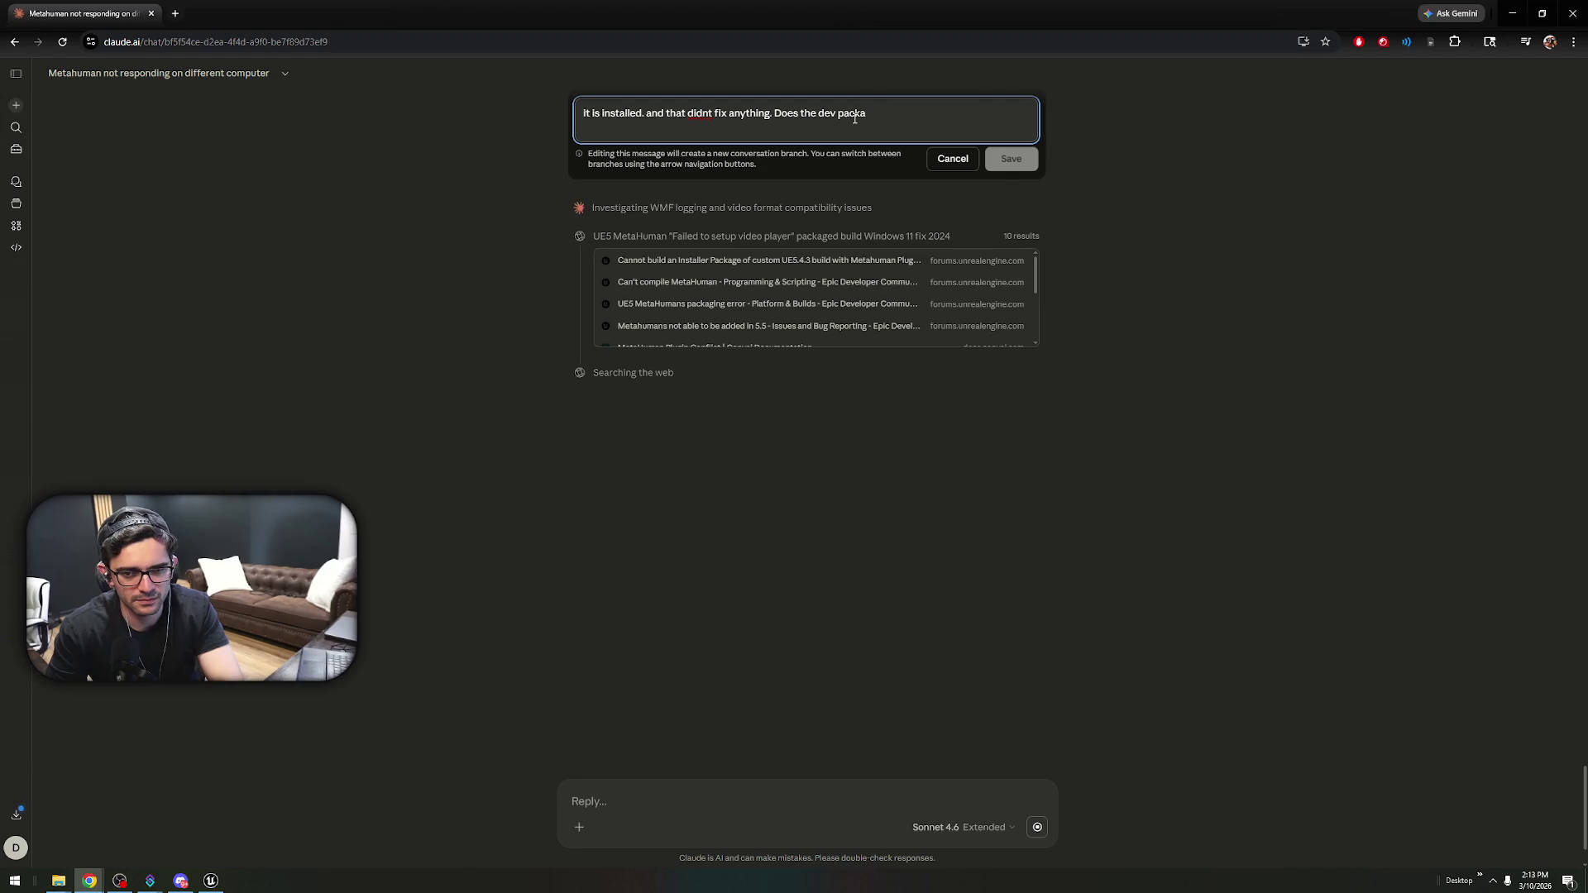
type("ging have to")
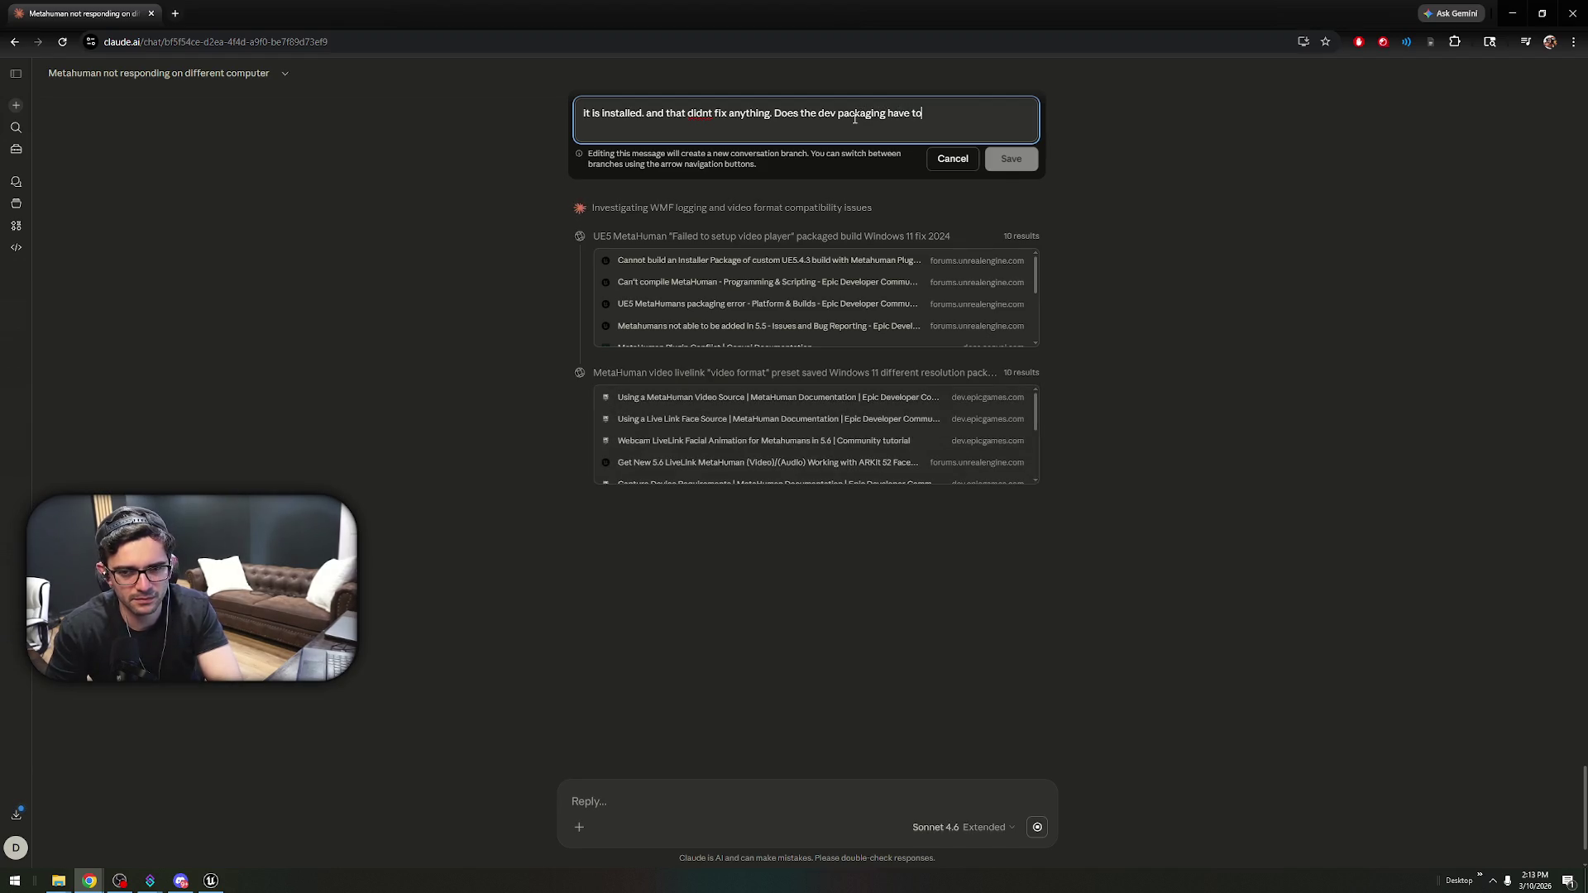
type(" do with this?")
key("Return")
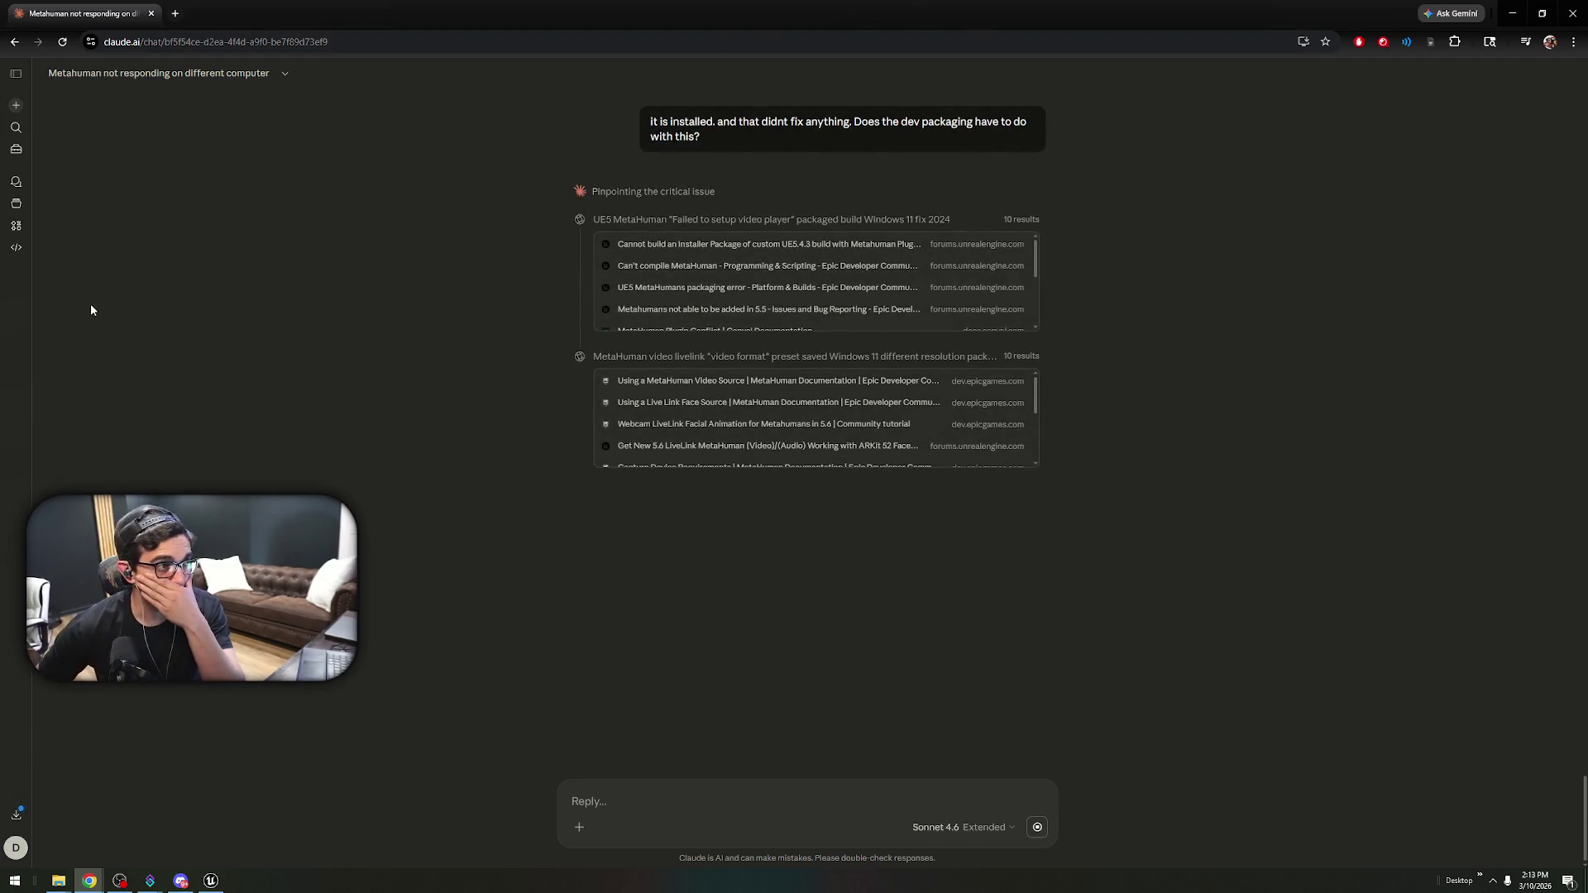
scroll(258, 706, "up", 6)
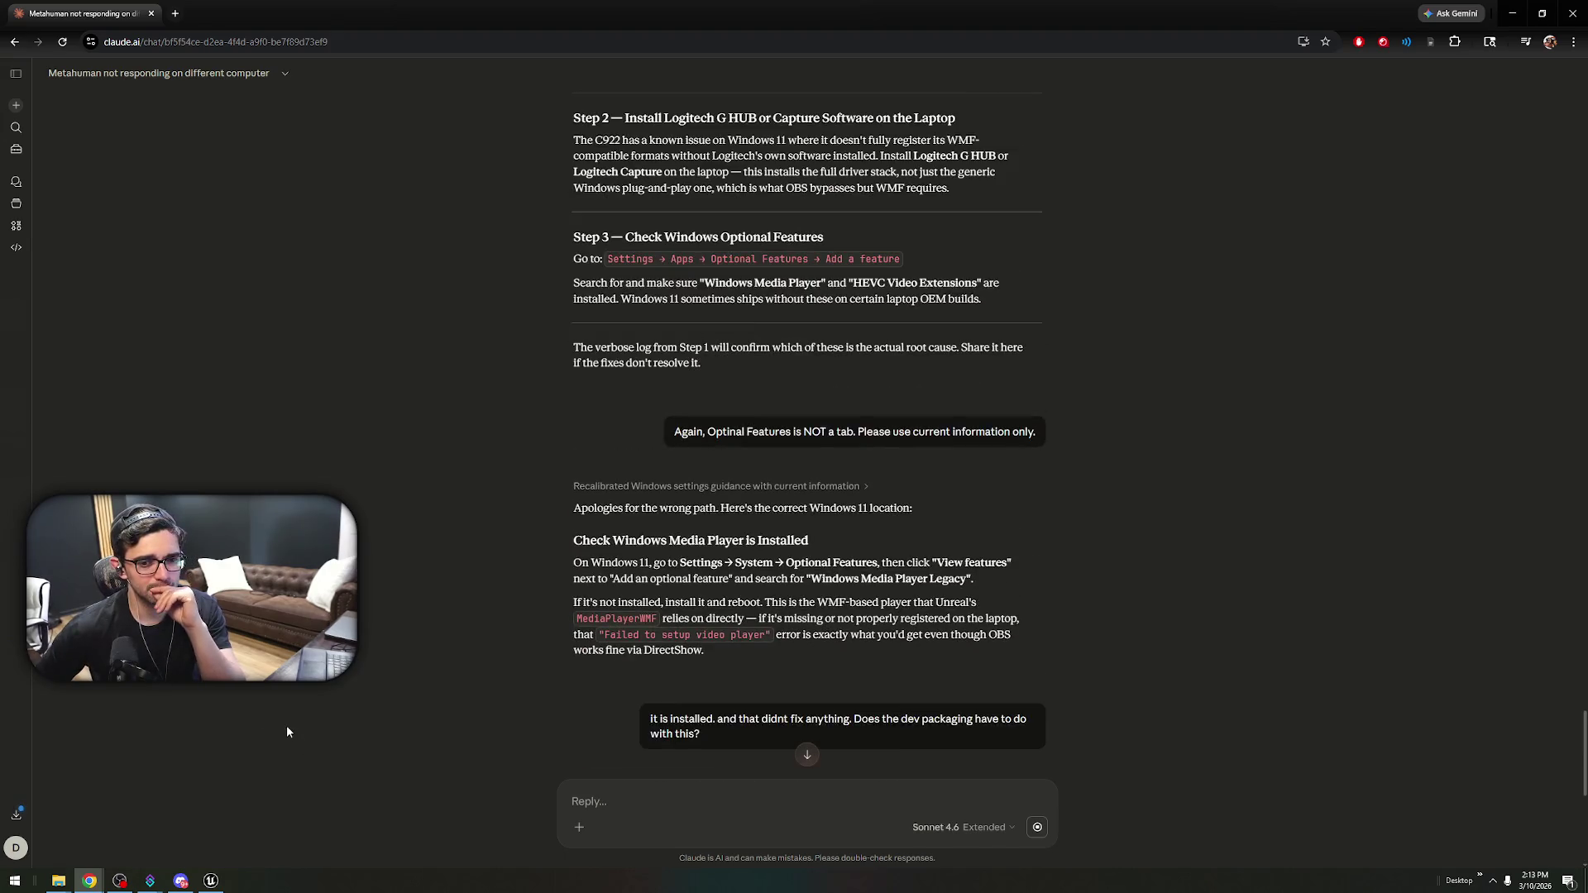
scroll(310, 710, "up", 4)
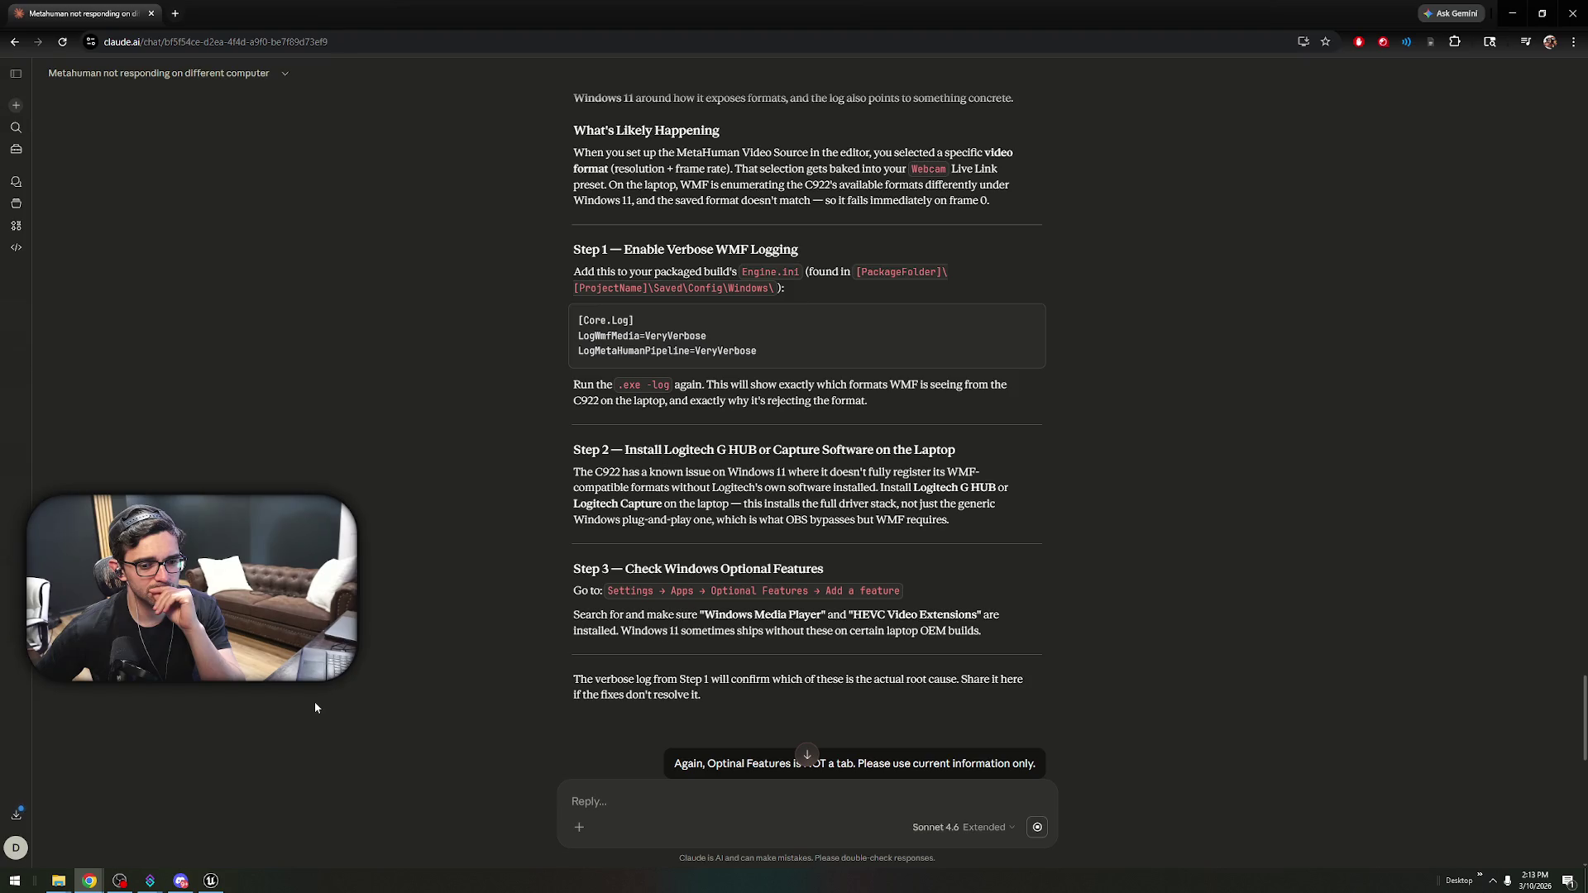
left_click_drag(852, 622, 981, 610)
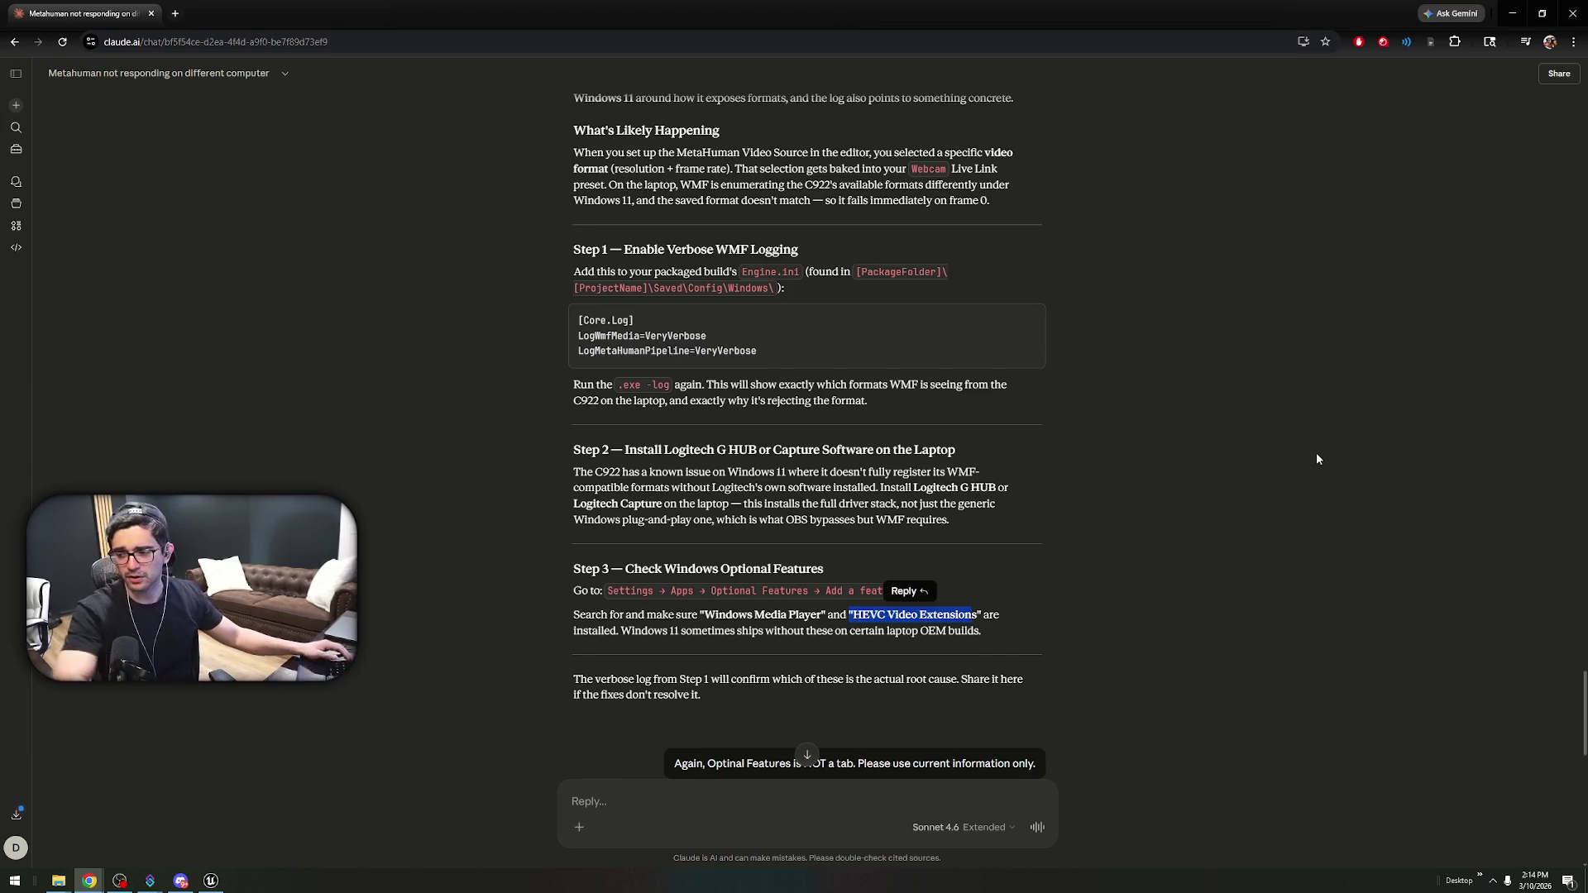
- Read Claude's explanation that the Live Link preset bakes in the webcam video format, highlighting key lines
left_click(1158, 355)
scroll(1158, 356, "down", 6)
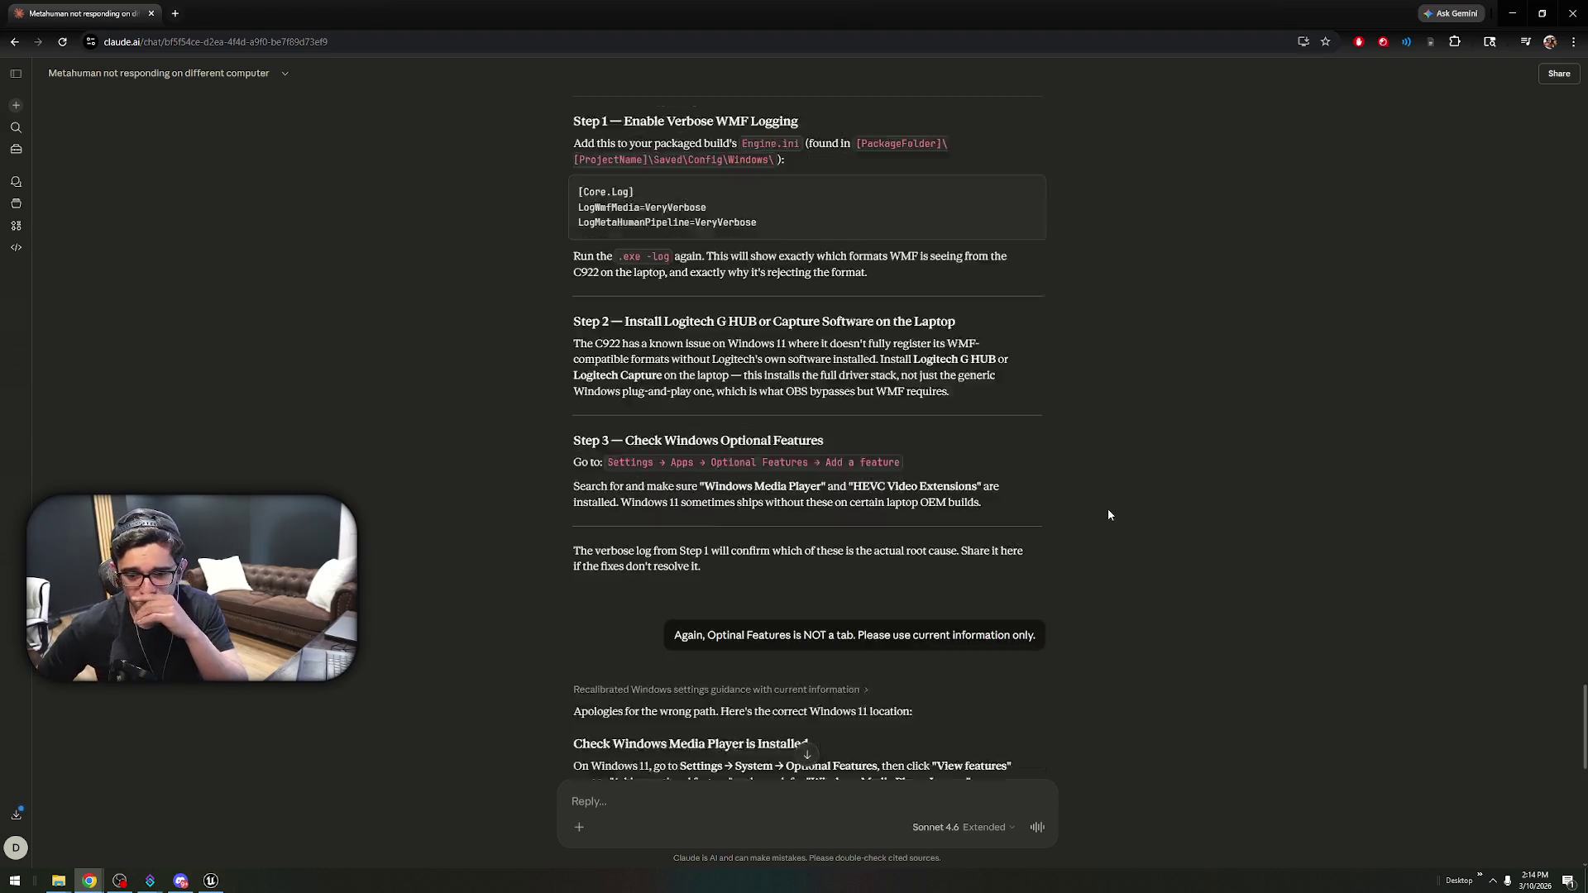
scroll(1102, 526, "down", 3)
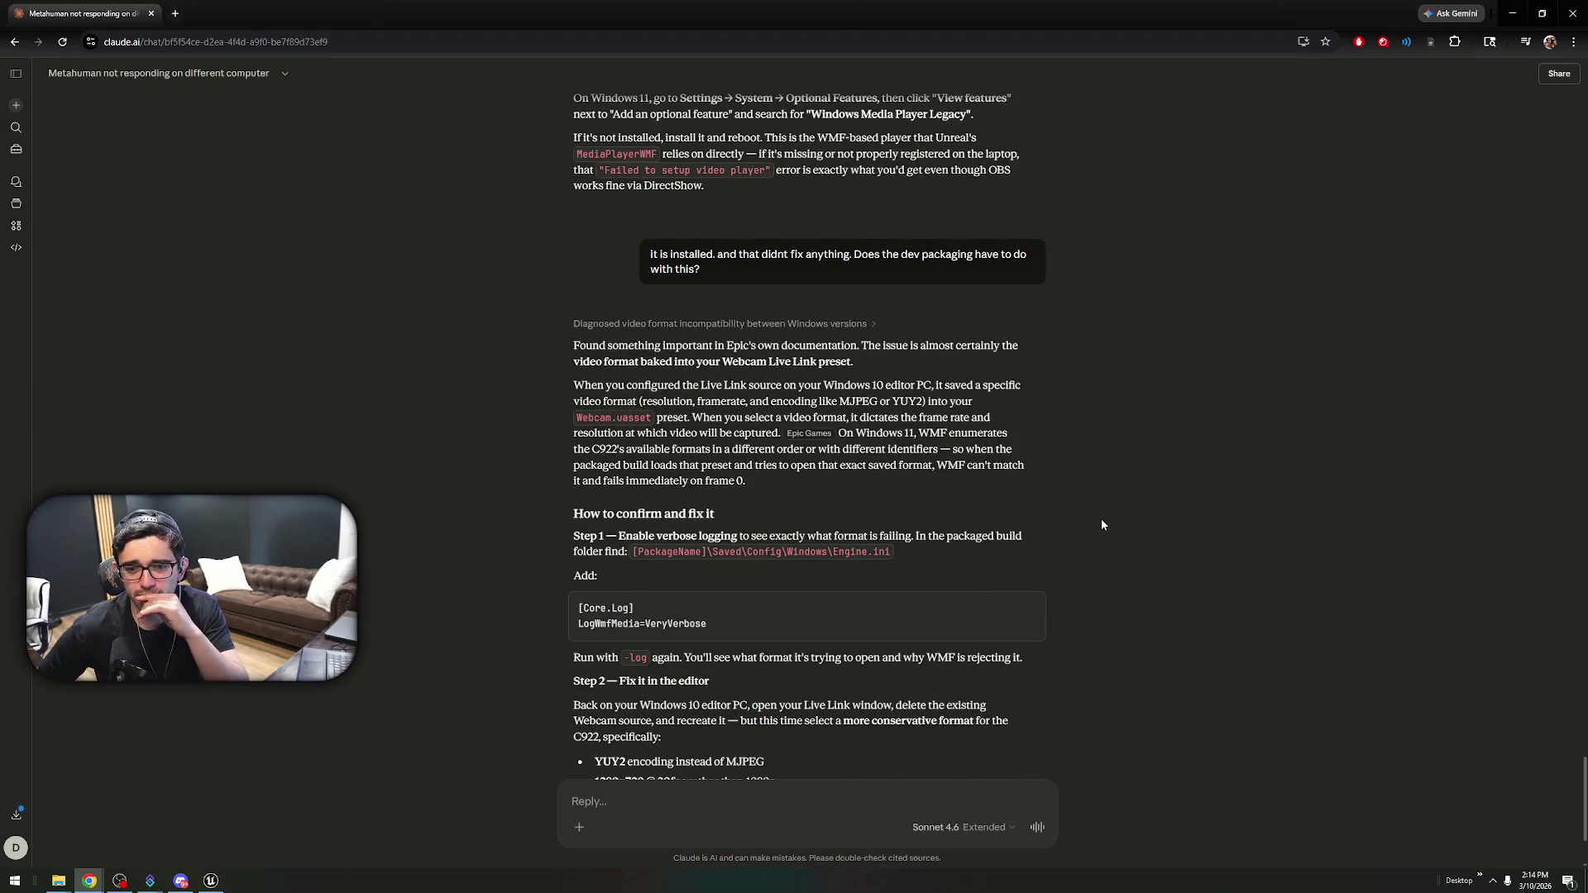
mouse_move(775, 361)
left_mouse_down()
mouse_move(953, 348)
mouse_move(691, 361)
left_mouse_up()
left_click_drag(585, 384, 1011, 387)
left_click(1030, 414)
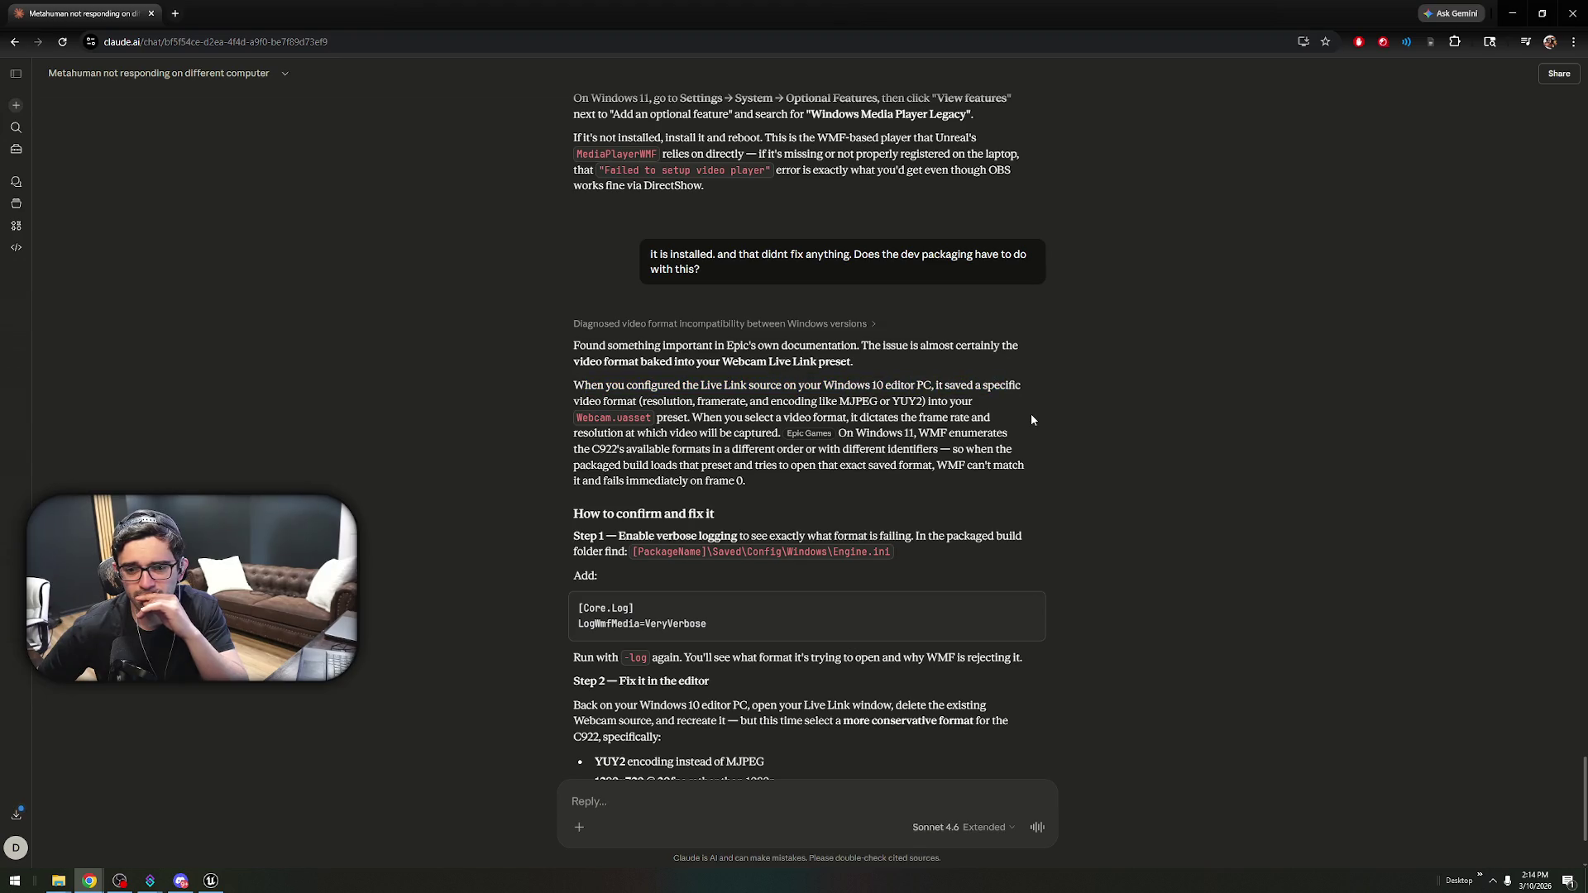
scroll(1030, 414, "down", 1)
left_click_drag(917, 340, 1014, 349)
left_click(1016, 356)
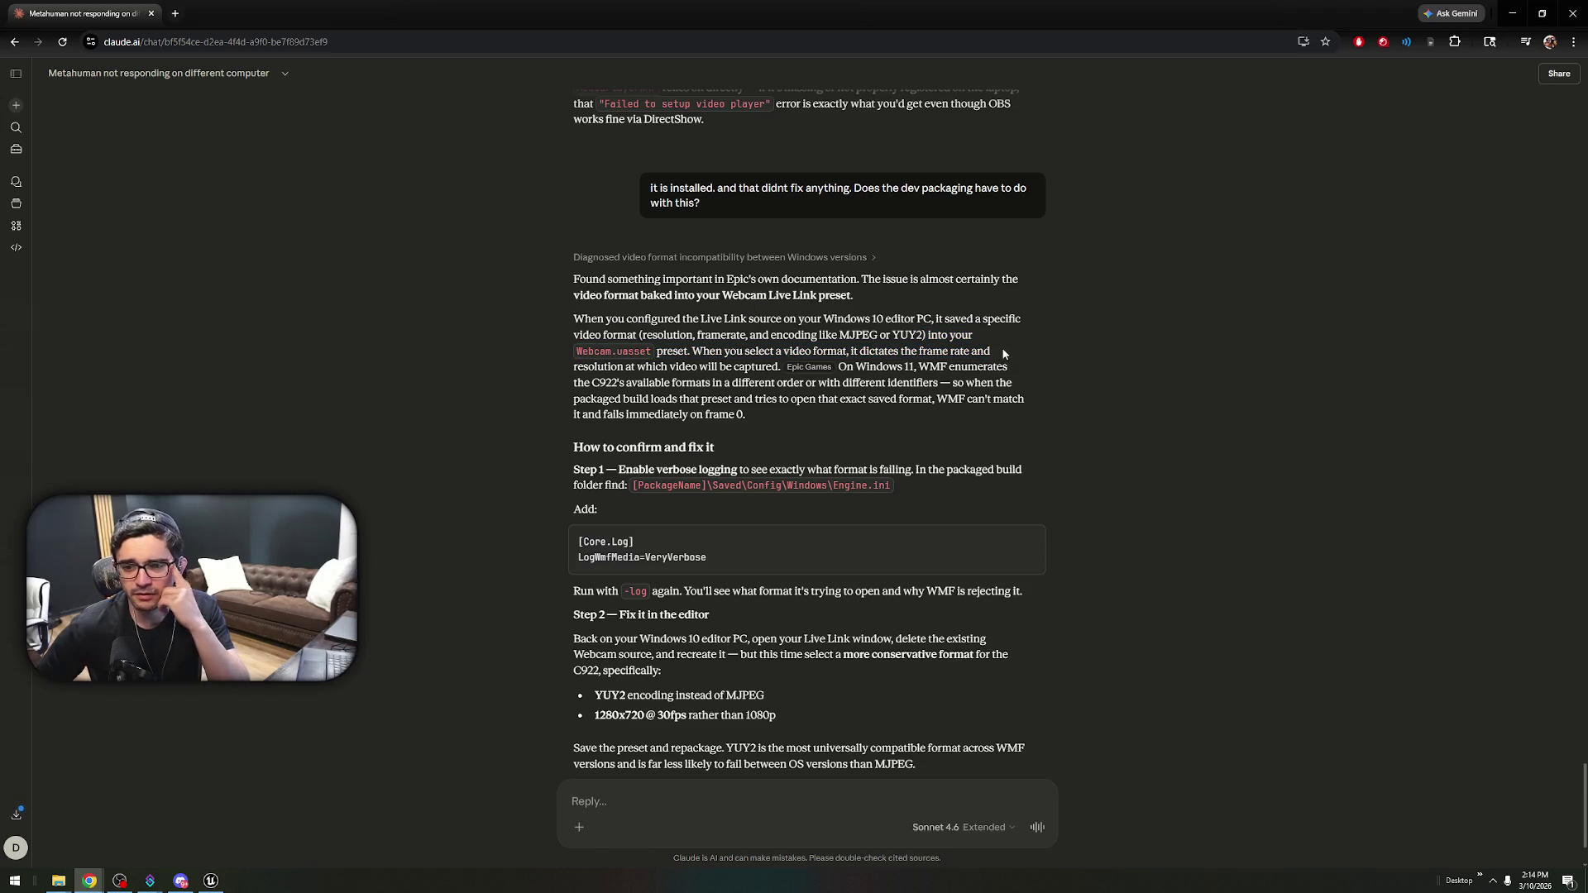
mouse_move(860, 351)
left_mouse_down()
mouse_move(962, 348)
mouse_move(1011, 402)
mouse_move(1002, 383)
left_mouse_up()
left_click(1014, 366)
left_click(1043, 410)
- Read the Step 1 verbose logging and Step 2 editor-PC instructions, then close Chrome
scroll(1030, 414, "down", 1)
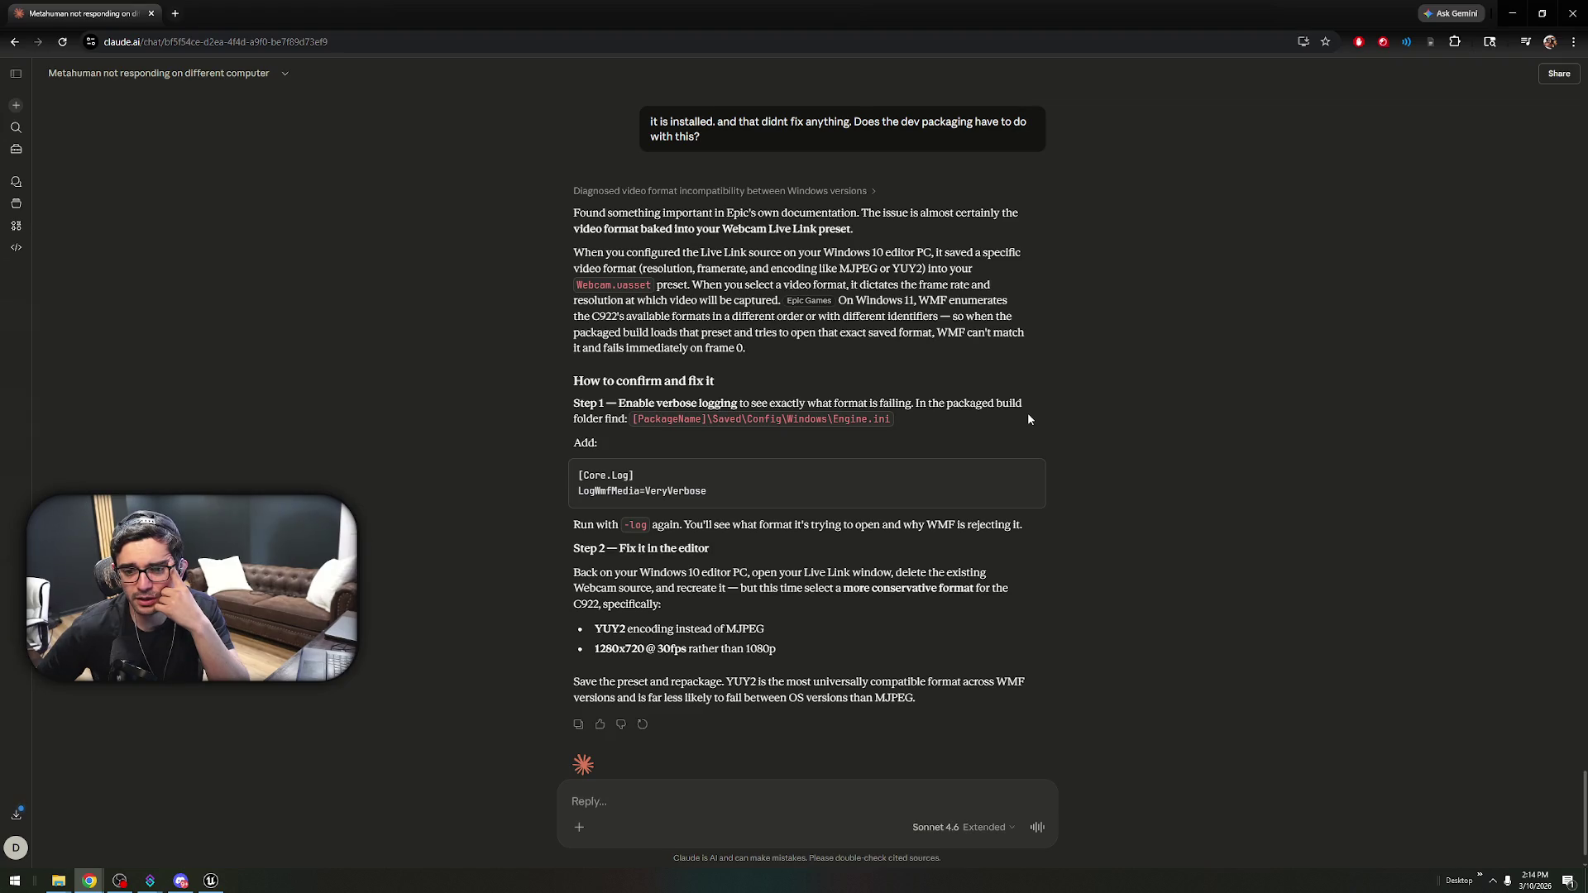
left_click_drag(701, 404, 951, 403)
left_click(967, 423)
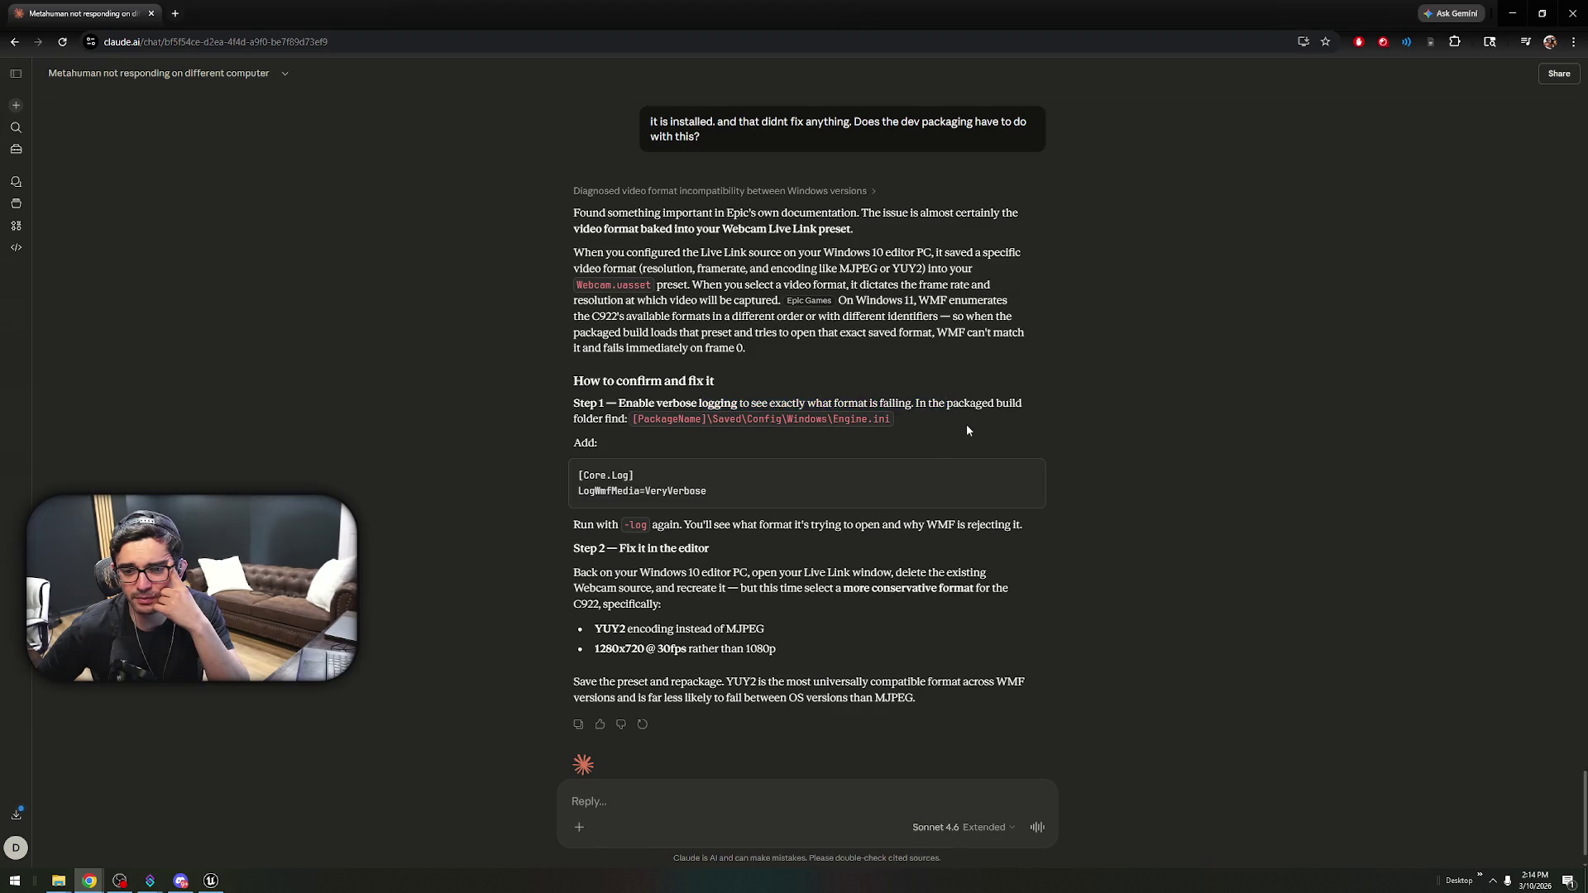
scroll(914, 449, "down", 1)
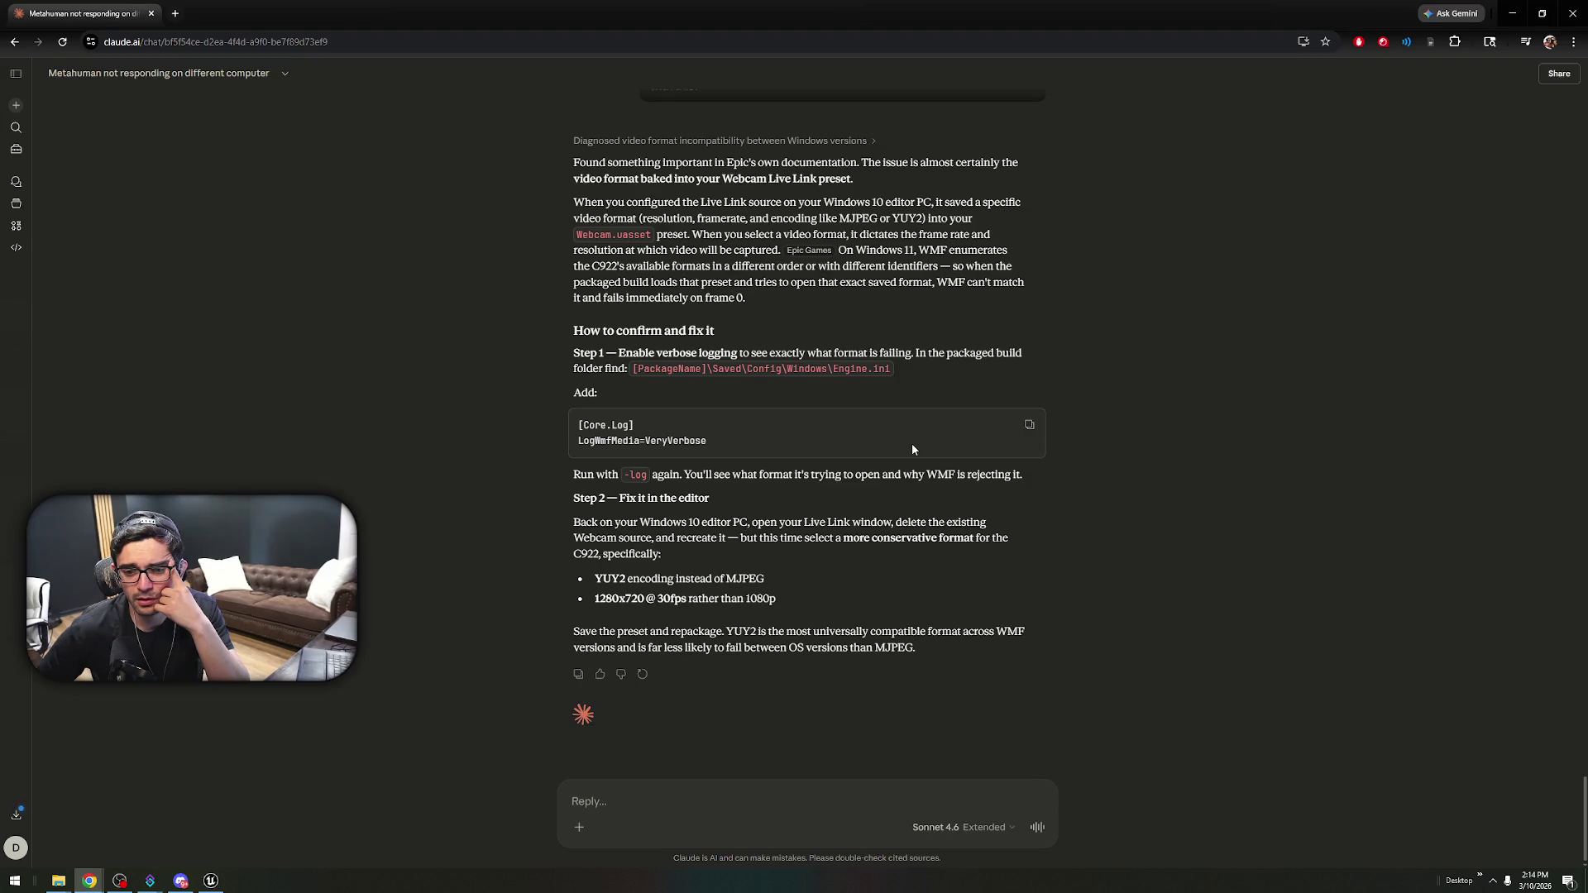
mouse_move(574, 522)
left_mouse_down()
mouse_move(1020, 528)
mouse_move(1028, 553)
left_mouse_up()
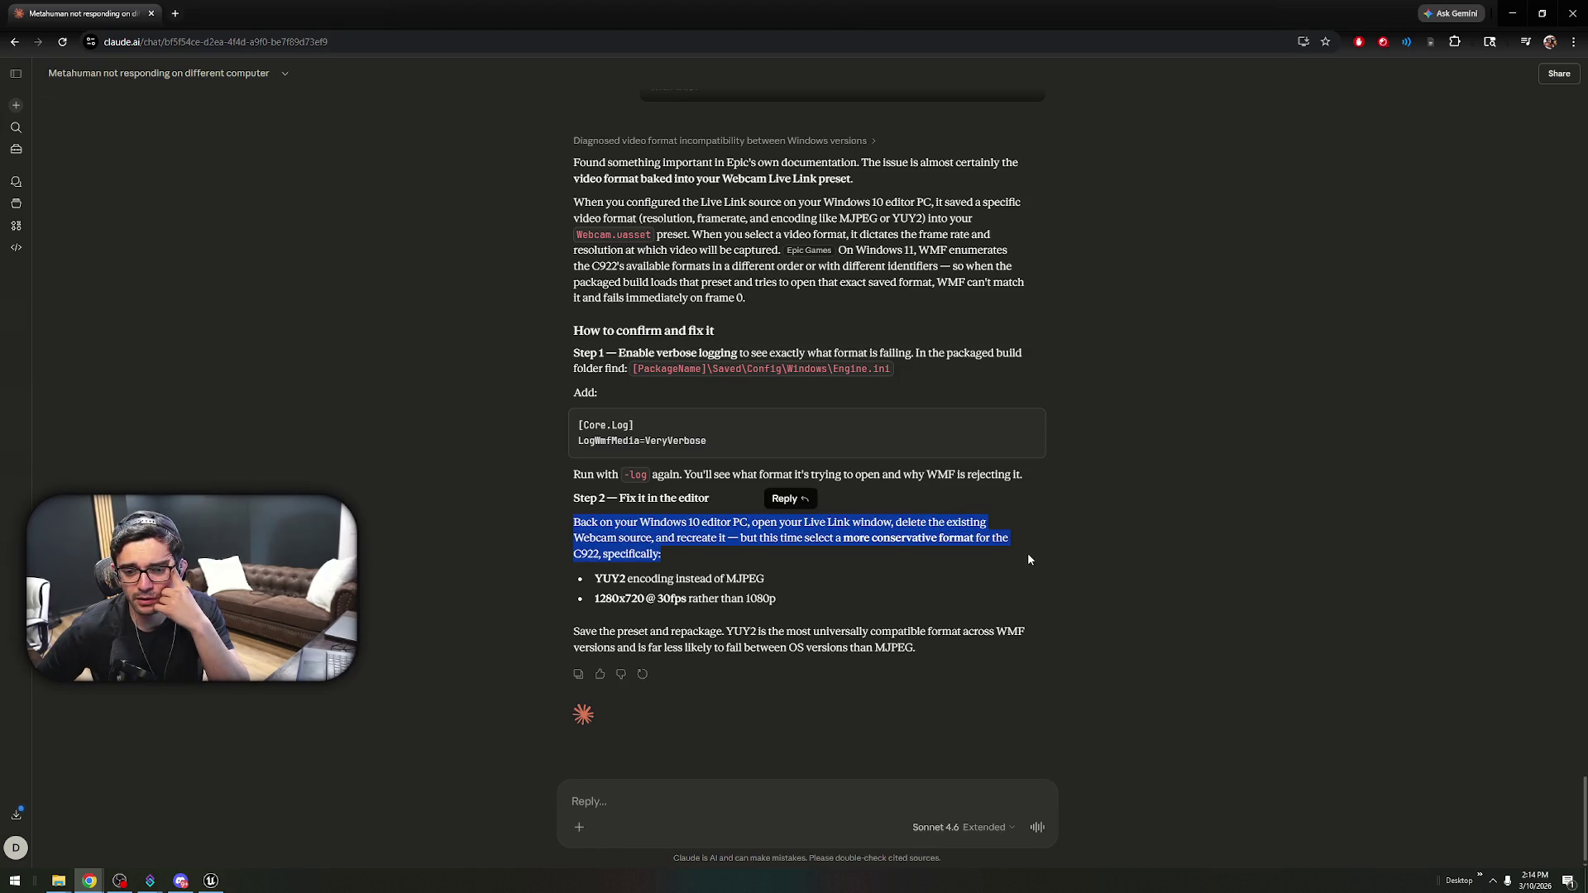
left_click(1029, 551)
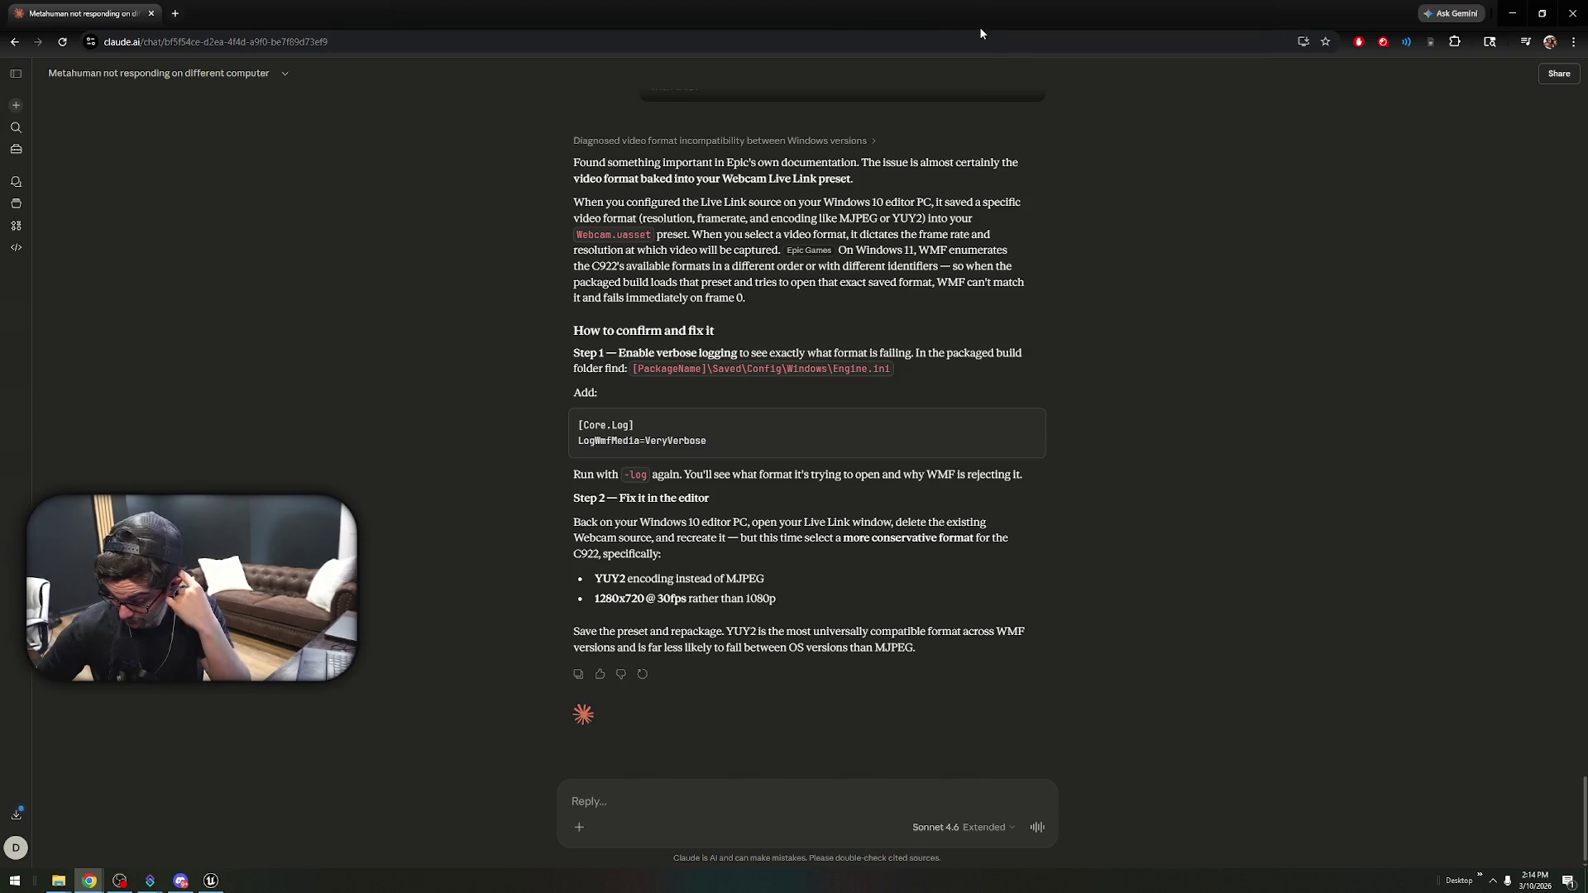
left_click(1572, 13)
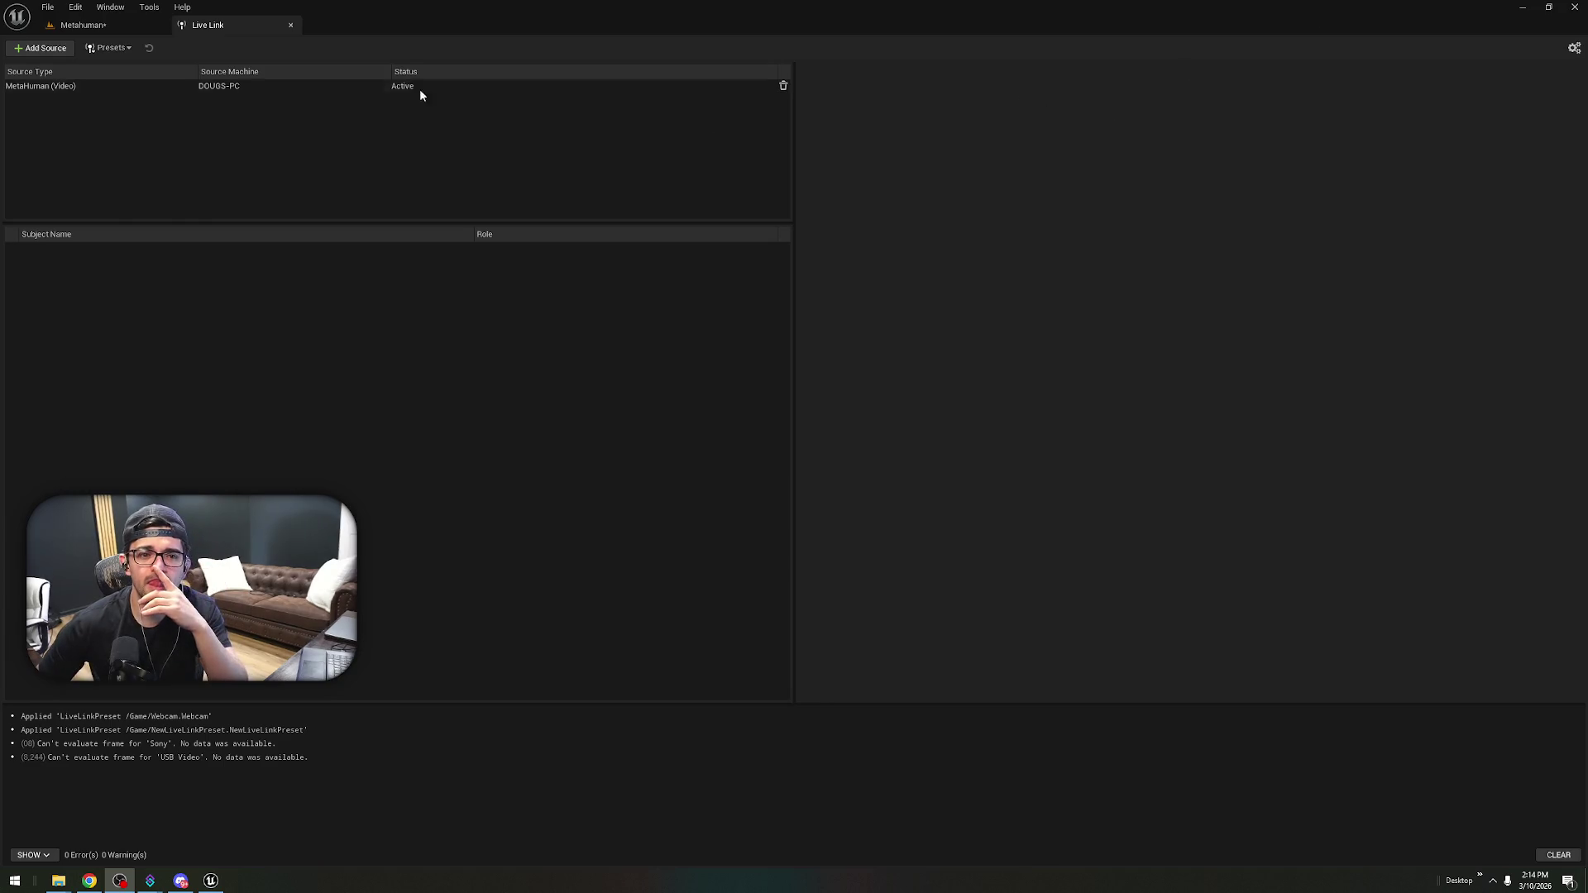
- Save all unsaved changes in the Metahuman level and project, then close Unreal Editor
left_click(116, 30)
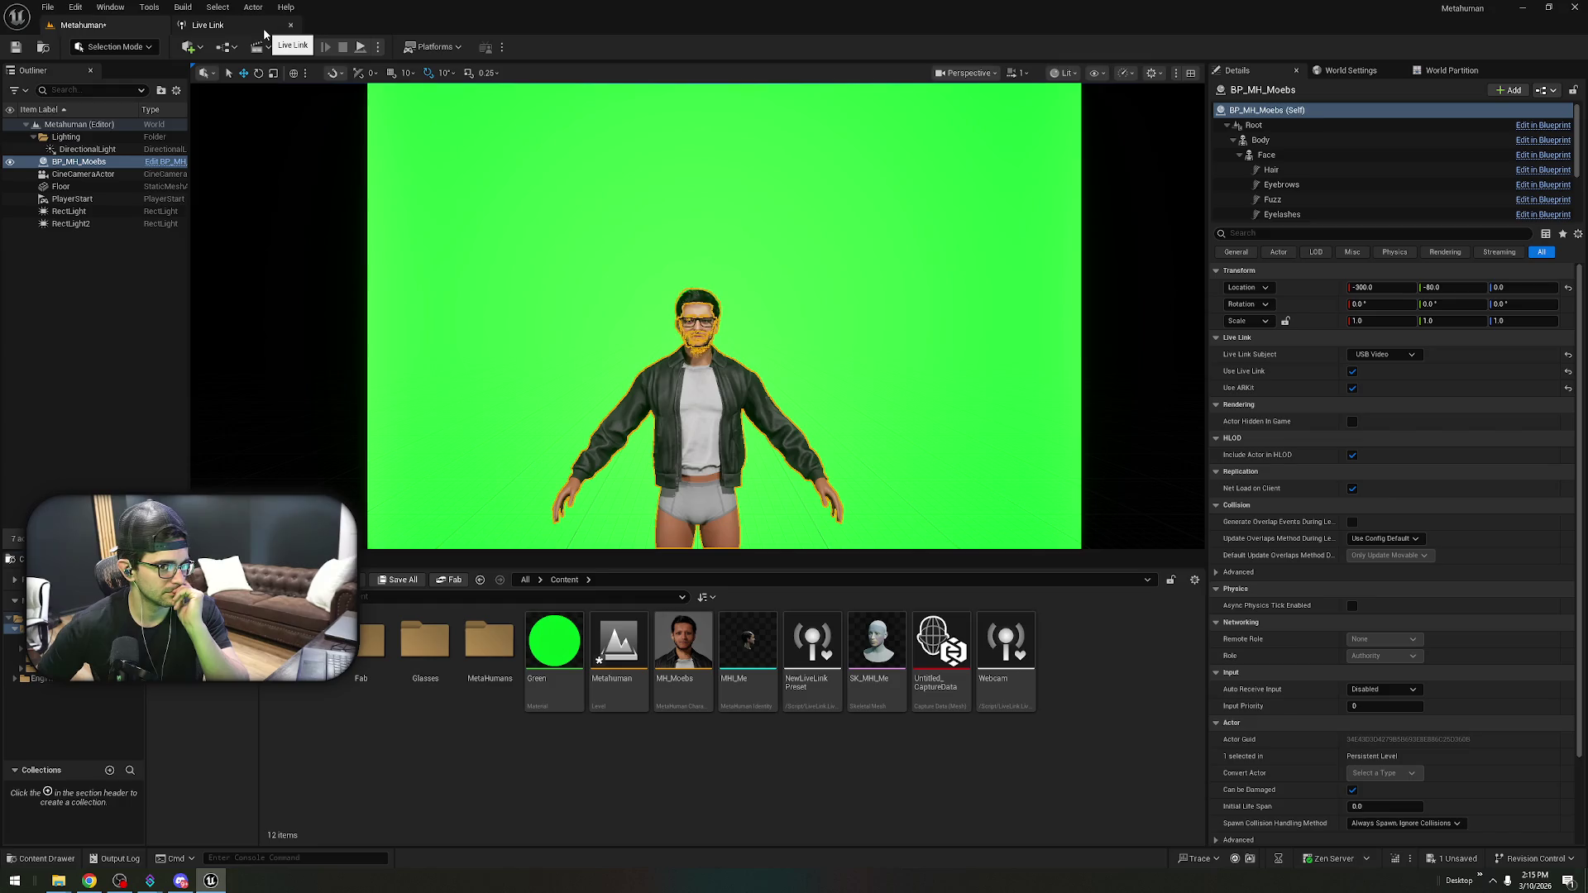
left_click(60, 12)
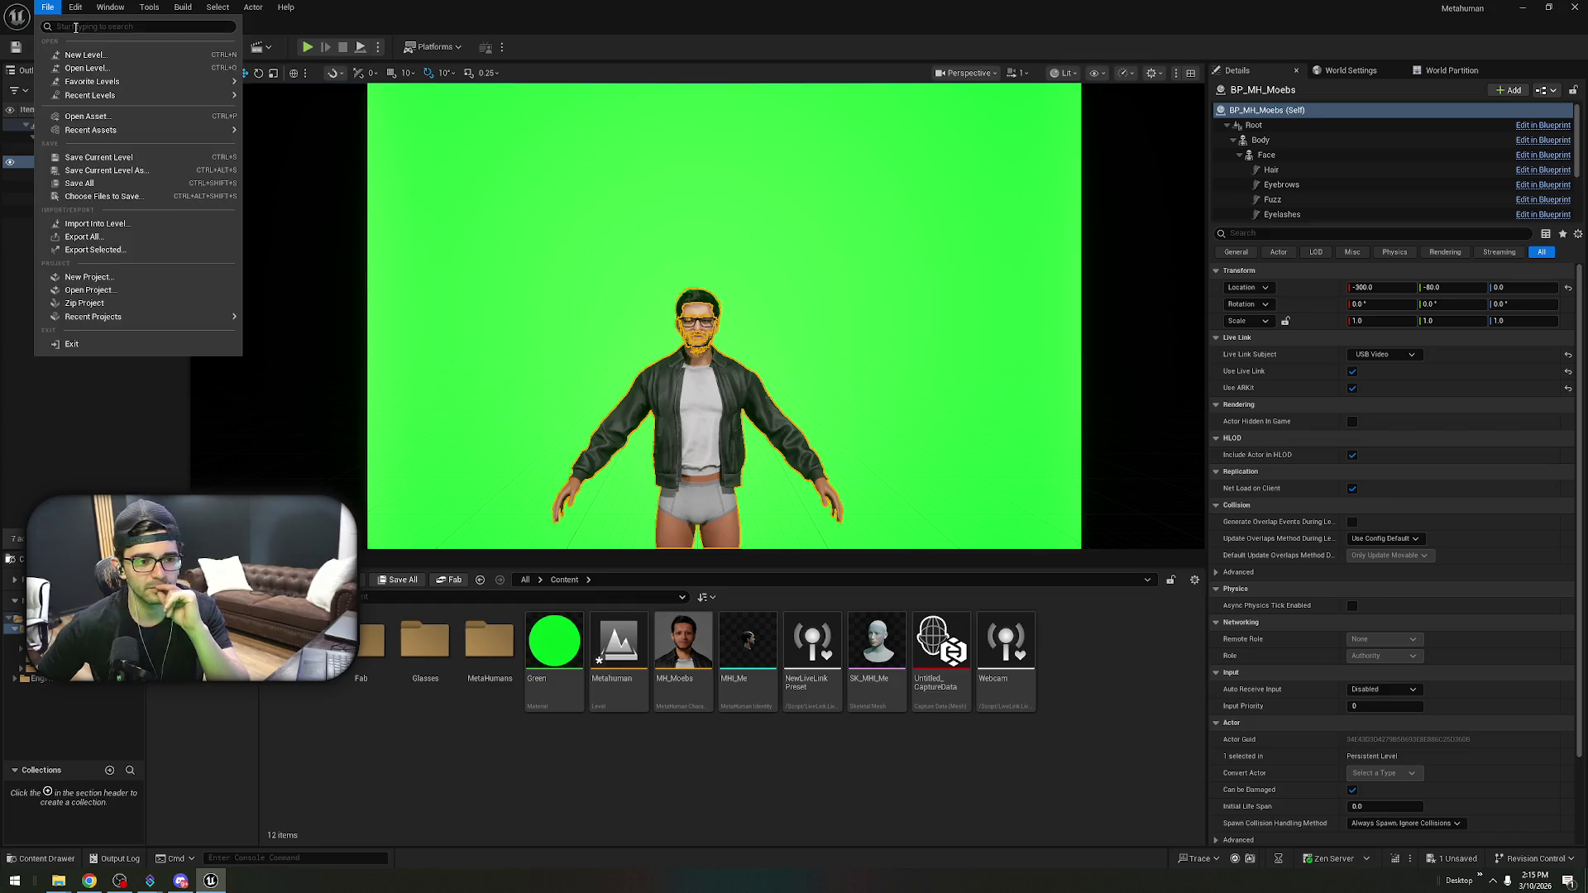
left_click(165, 183)
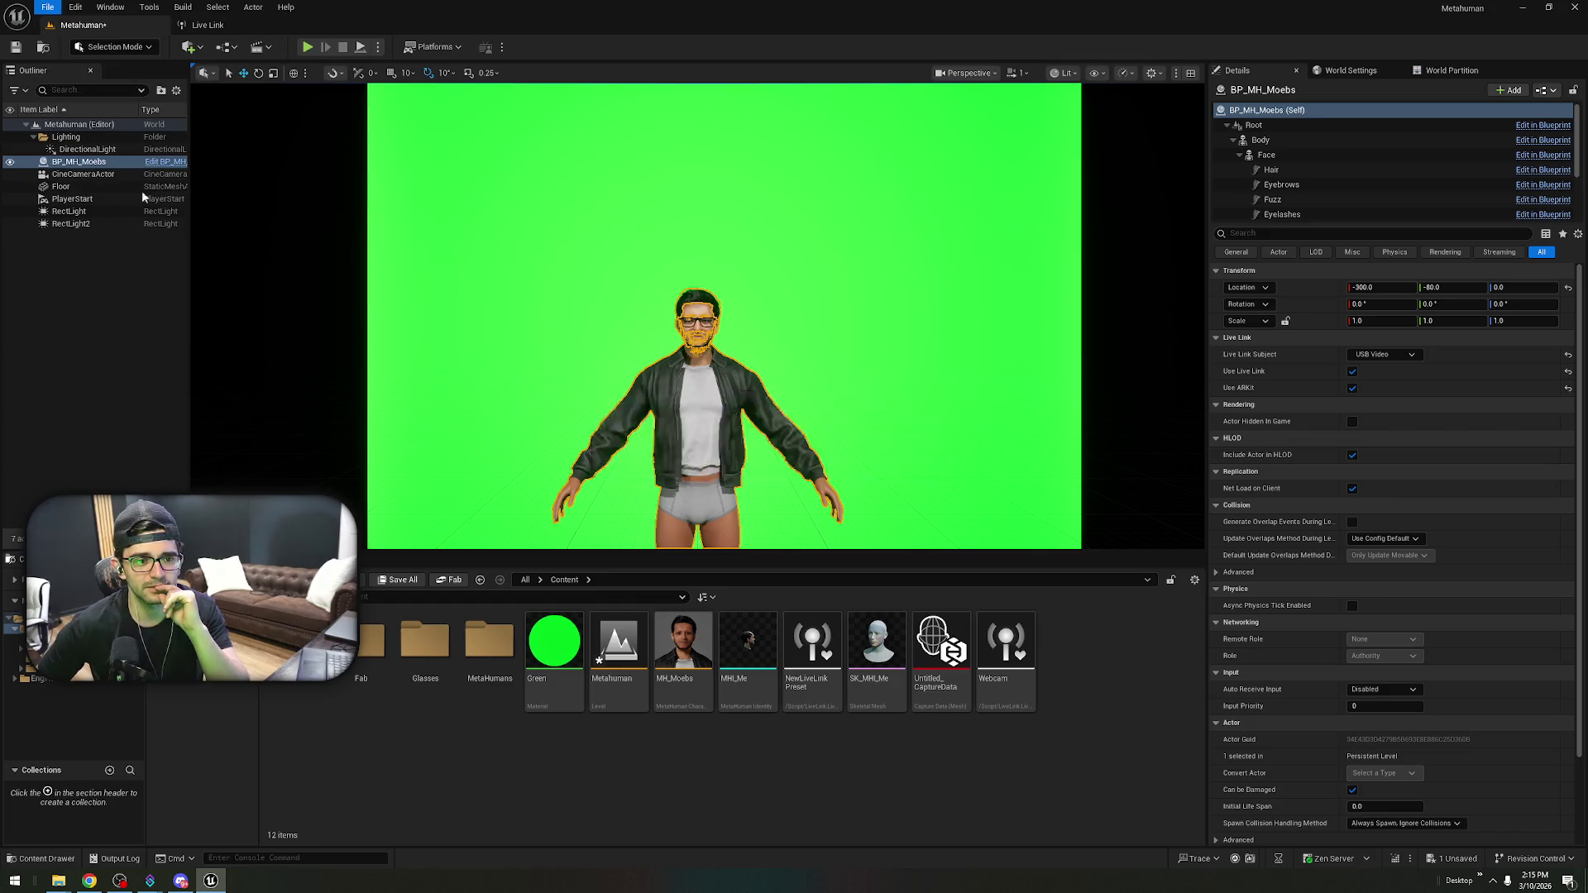
left_click(1572, 9)
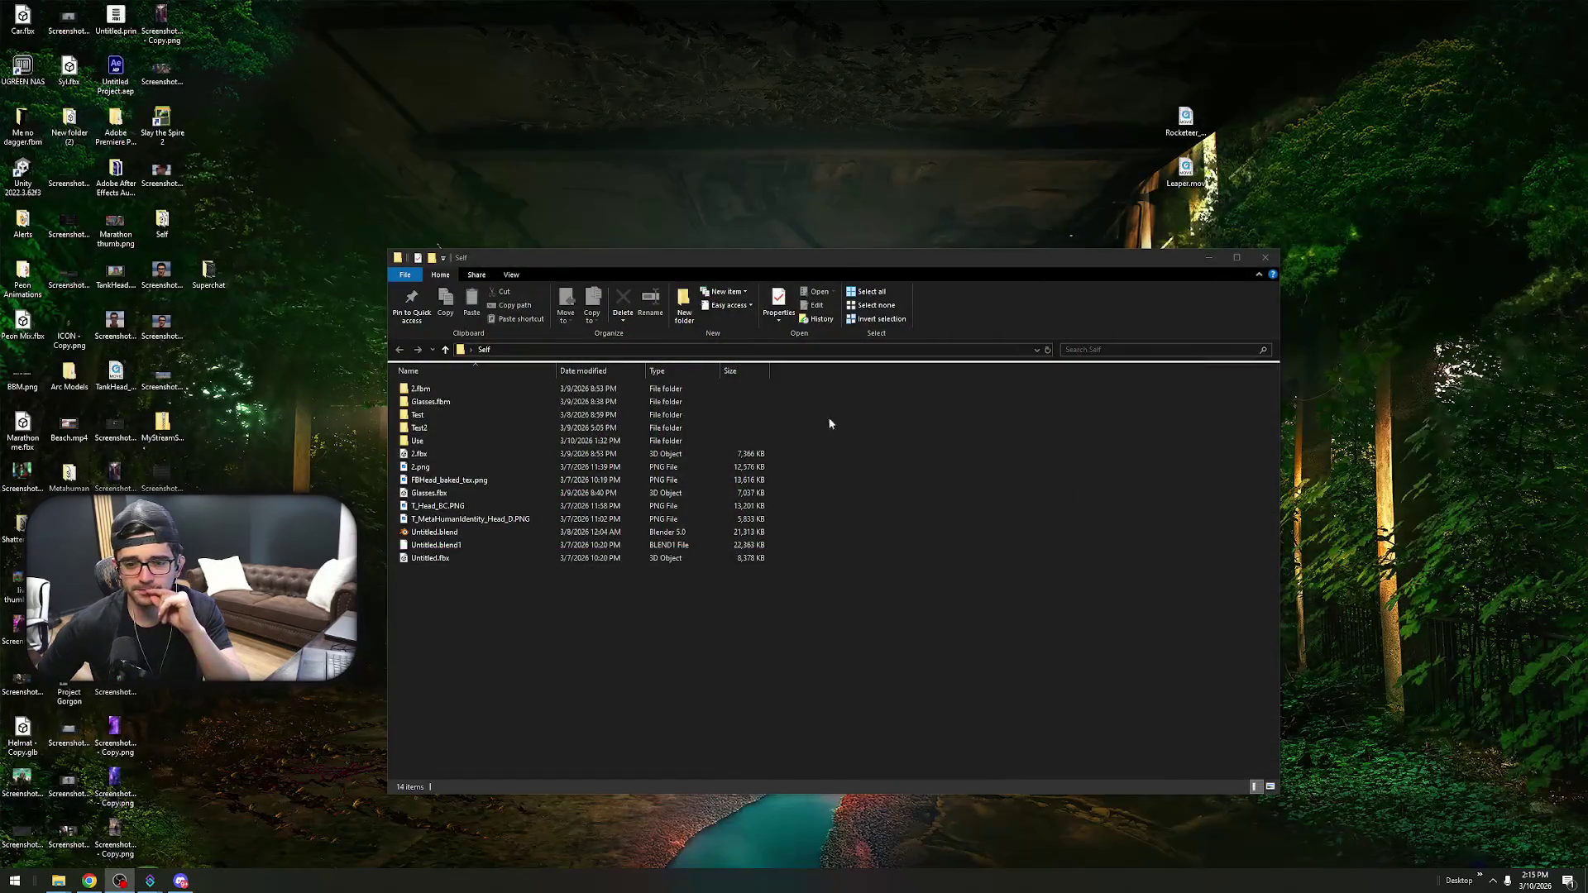
- Close the Self folder window and the Epic Games Launcher, bringing up the Dev folder in Explorer
left_click(1265, 258)
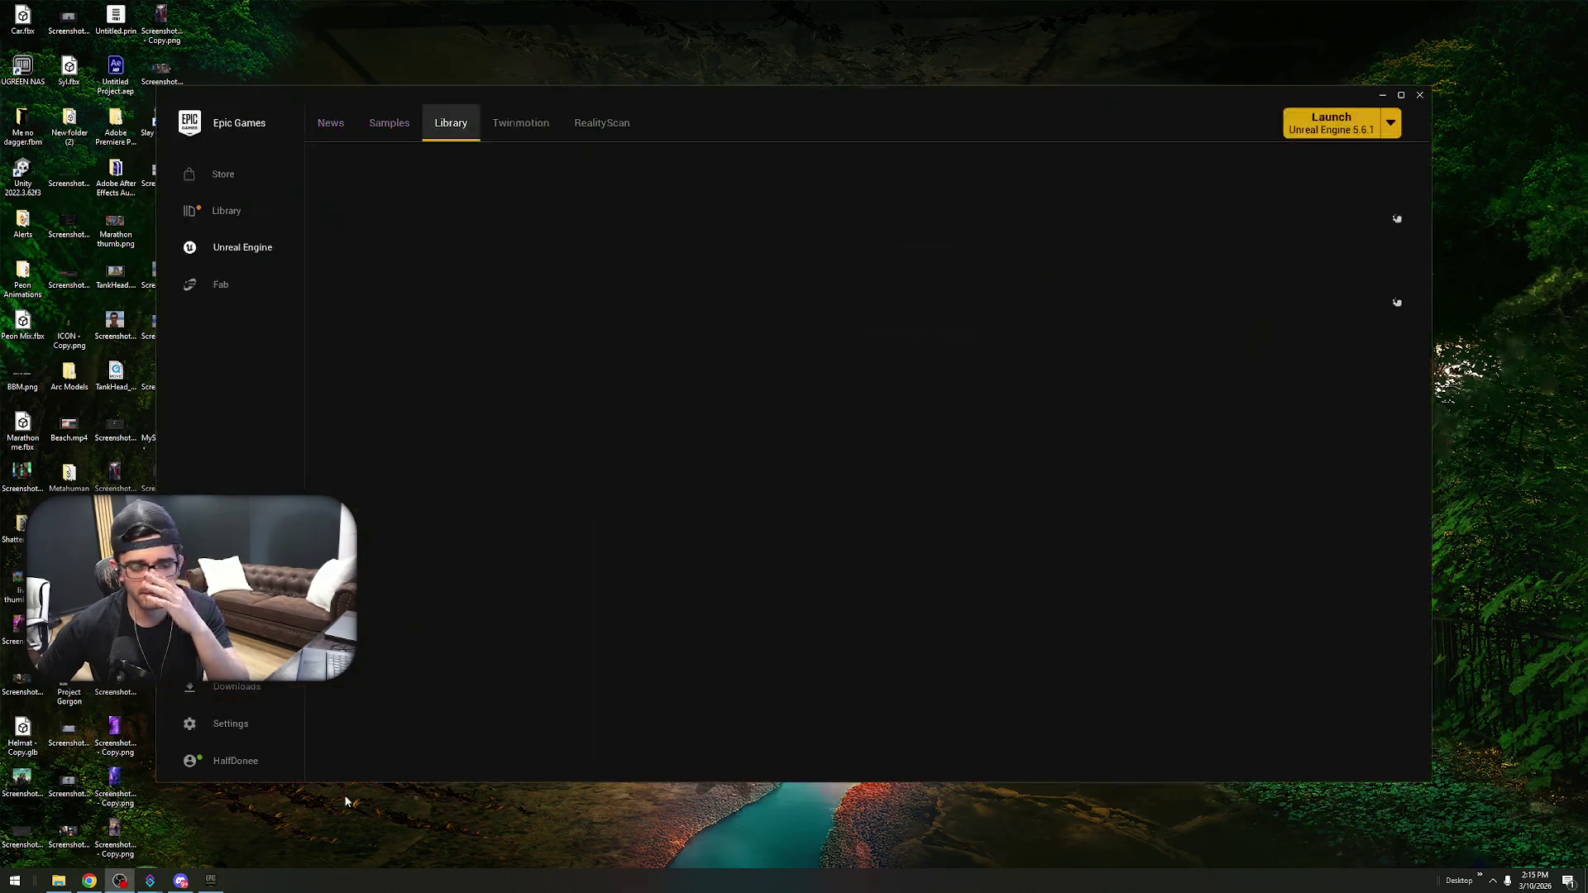
left_click(1419, 95)
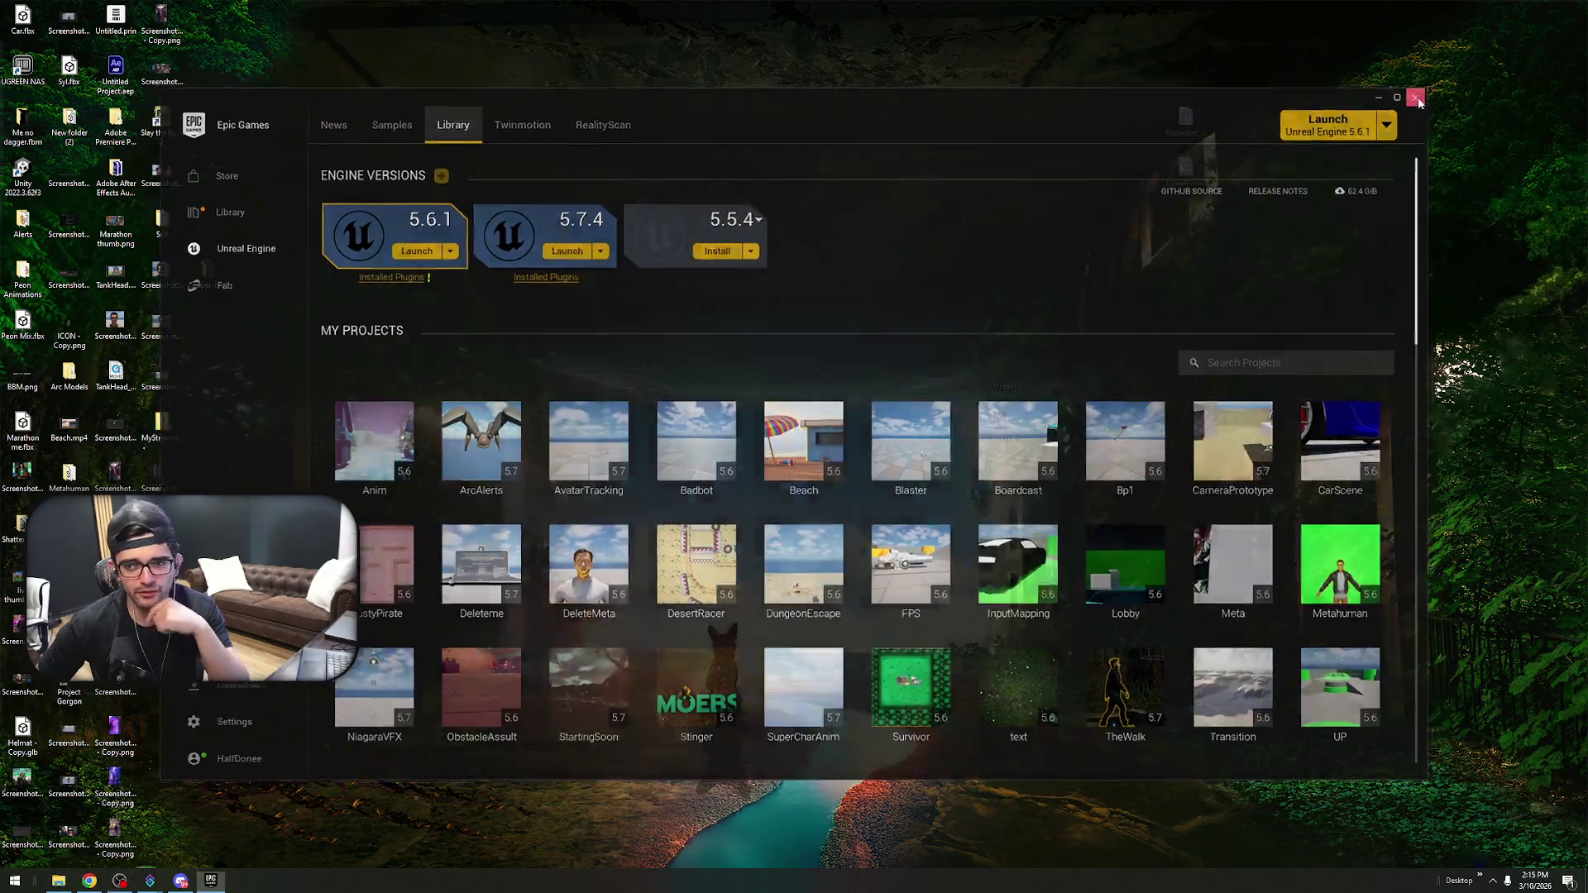
left_click(52, 883)
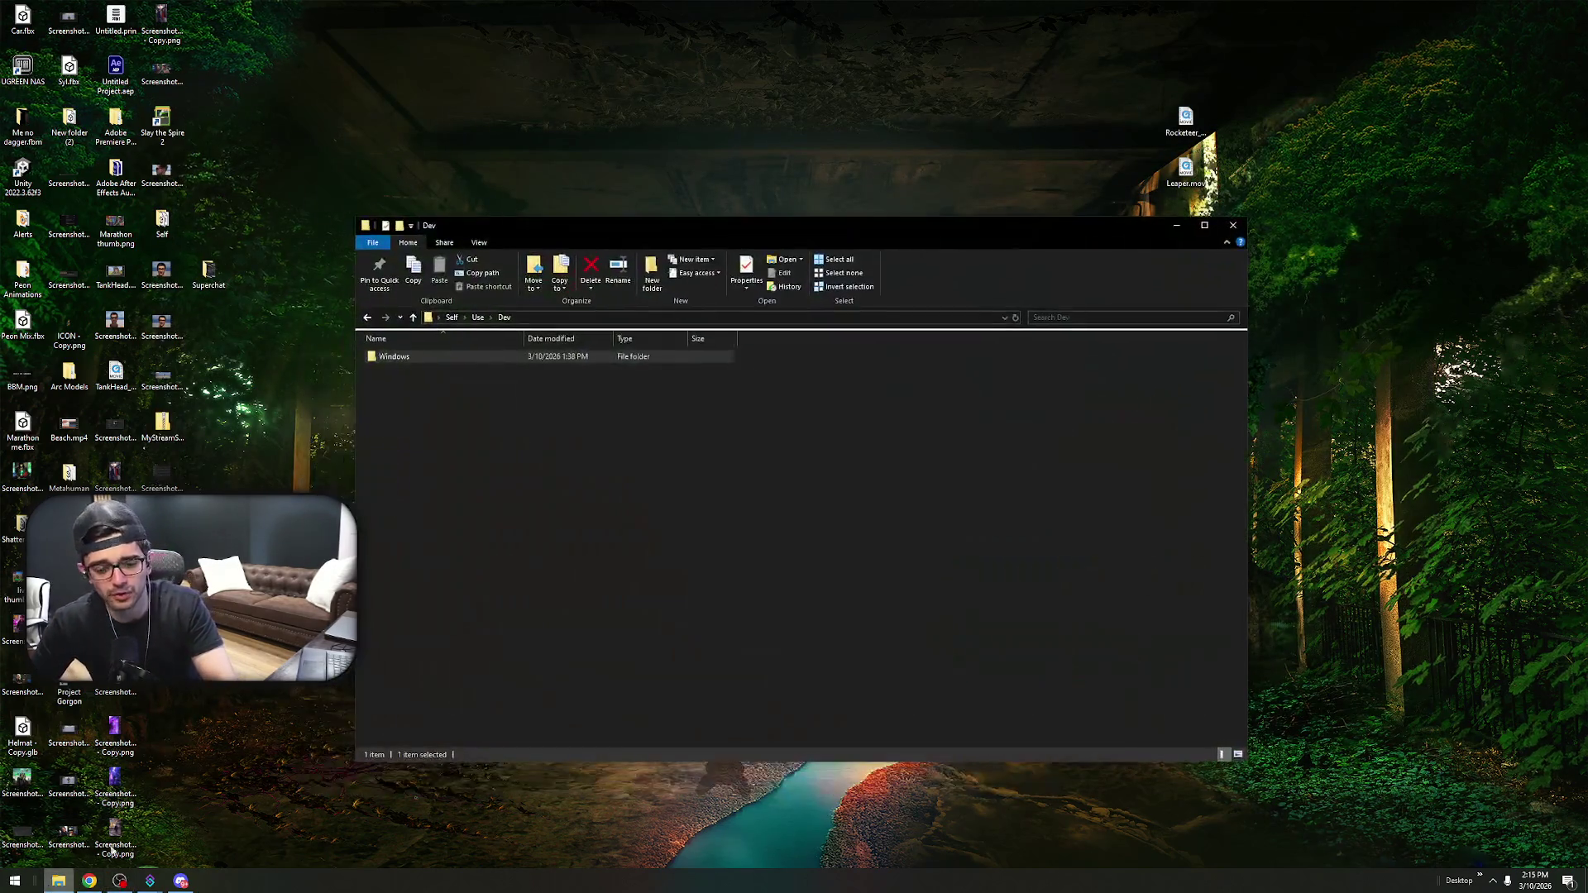
- Navigate up from Dev through Self and Desktop to This PC to view the C: and D: drives
left_click(452, 319)
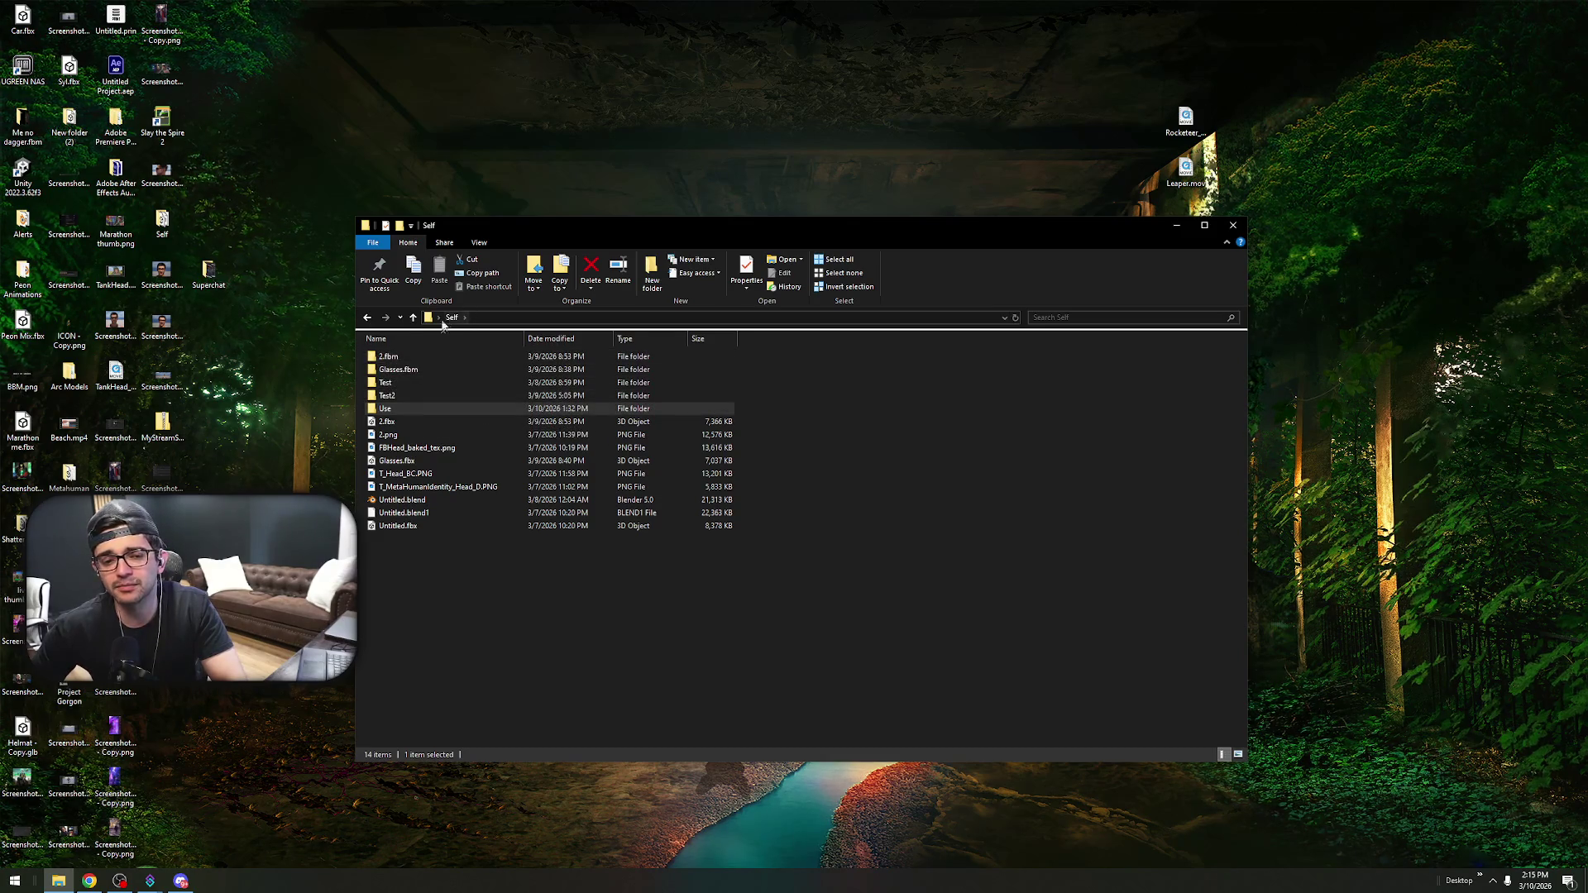
left_click(413, 318)
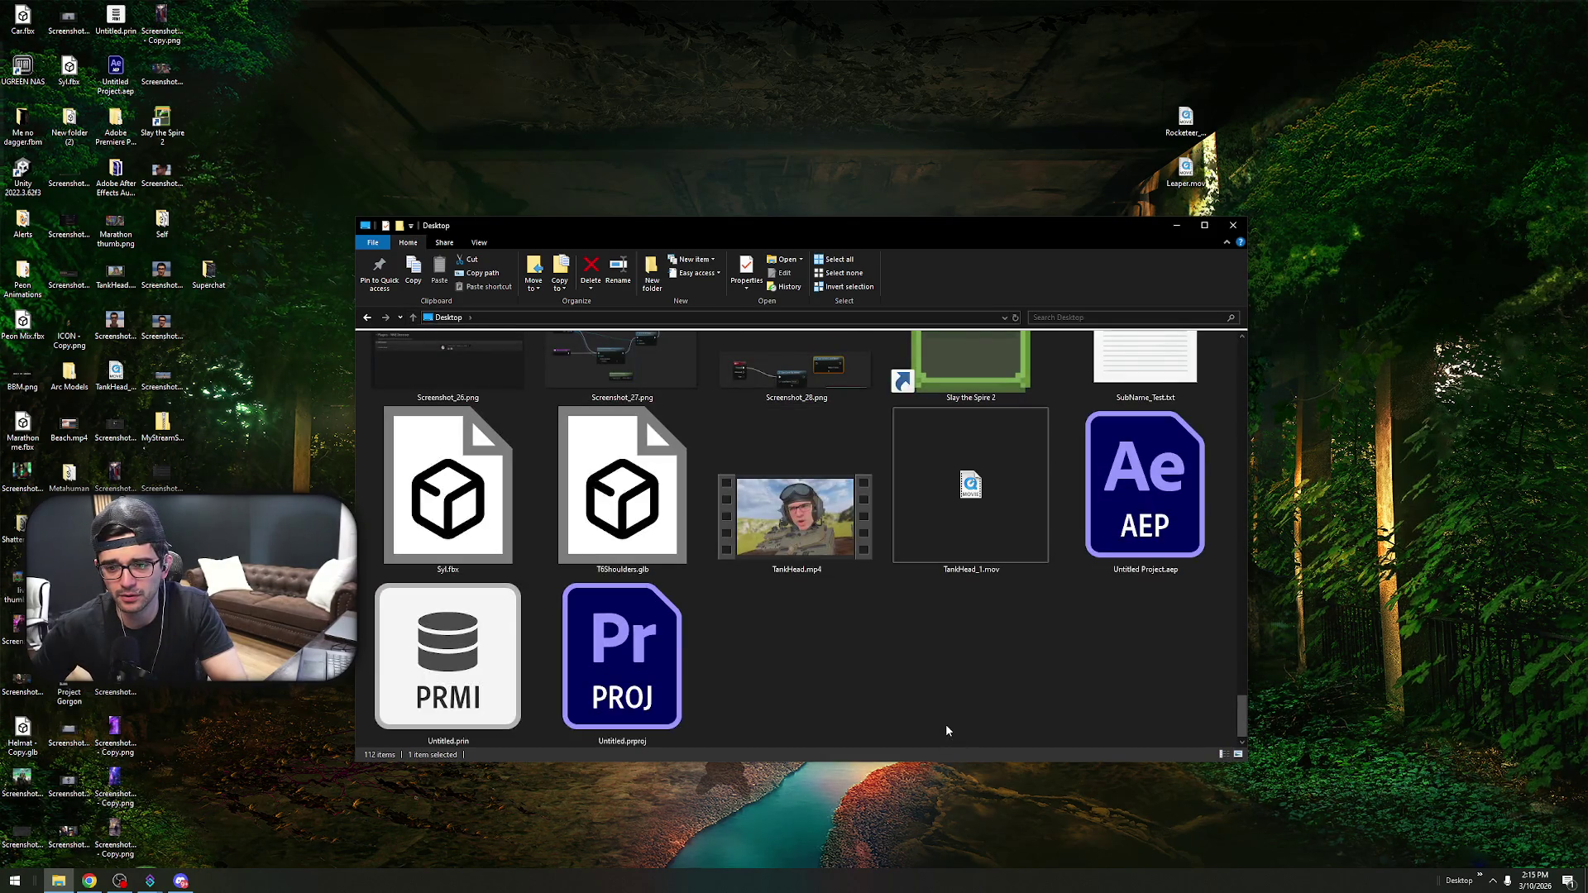
scroll(910, 728, "up", 20)
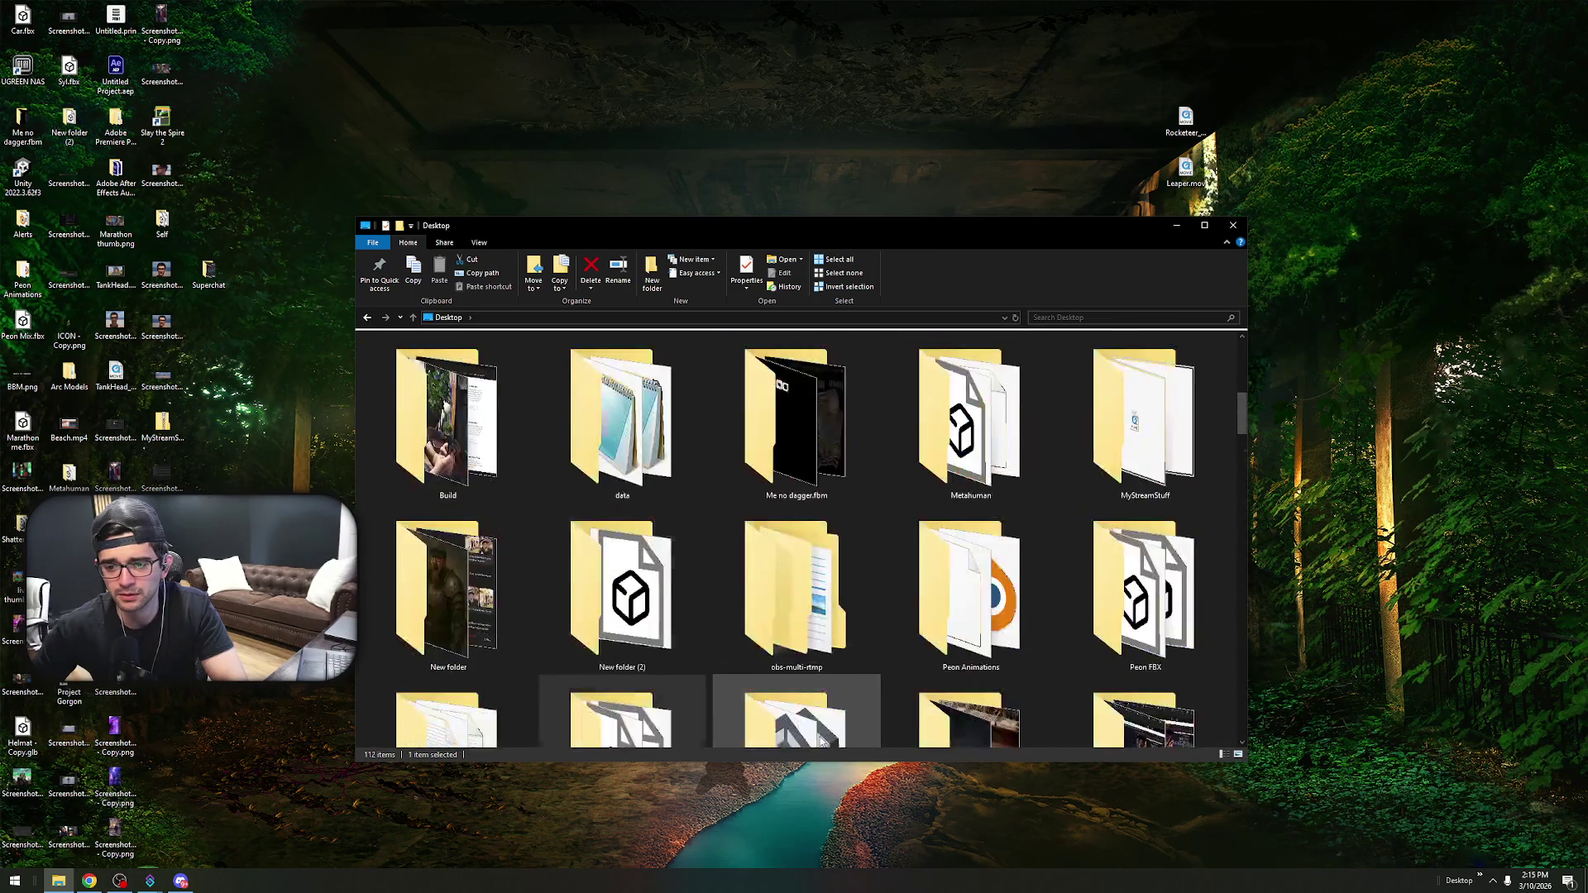
double_click(816, 439)
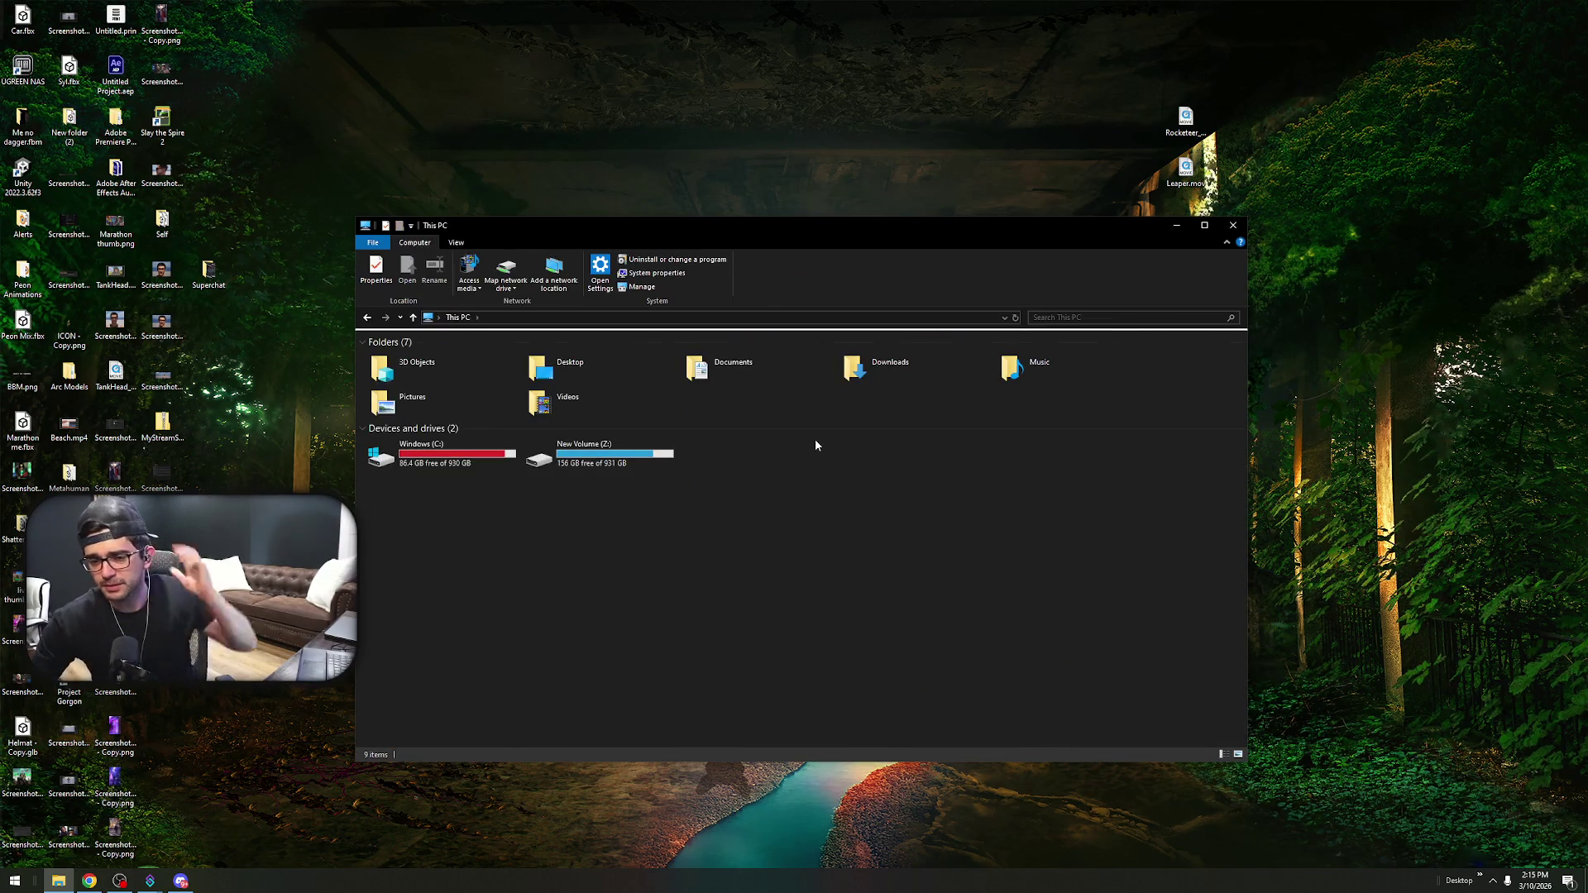